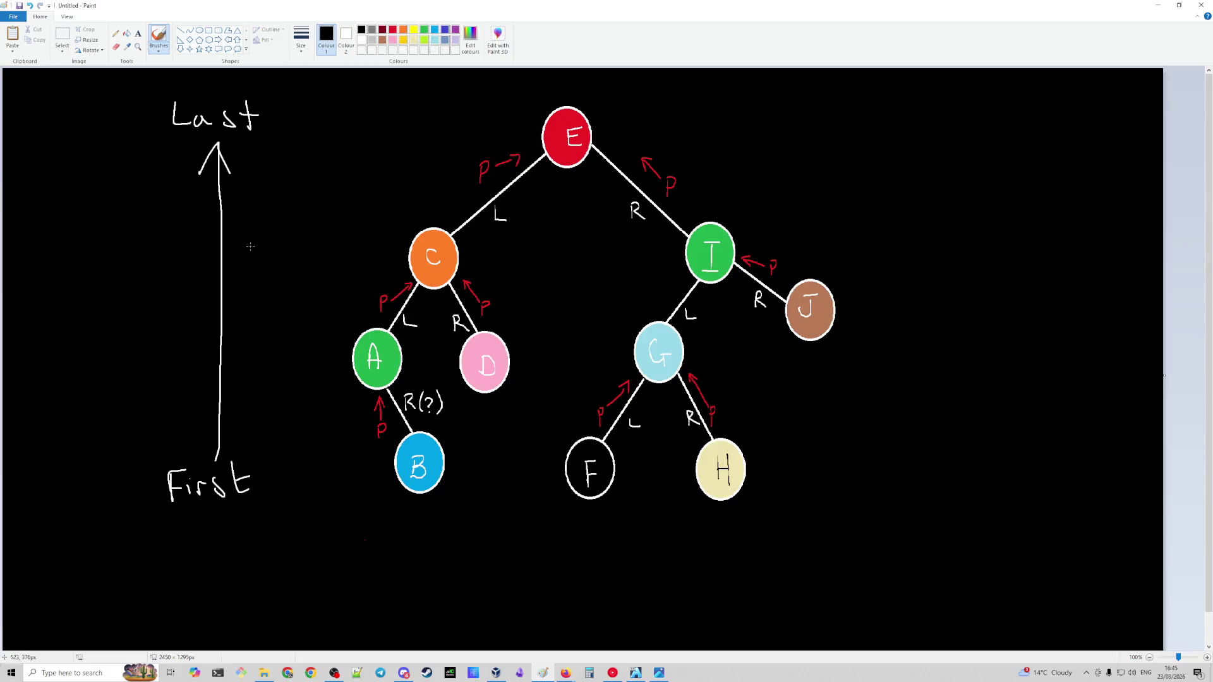
# - Undo the arrowhead's right half and redraw it with the white brush
pyautogui.hotkey('ctrl', 'z')
pyautogui.moveTo(220, 142); pyautogui.dragTo(241, 169)
# - Handwrite A B C D E F H I J below the tree, bracket it, and insert G between F and H
pyautogui.moveTo(130, 605)
pyautogui.mouseDown()
pyautogui.moveTo(138, 574)
pyautogui.moveTo(146, 604)
pyautogui.moveTo(147, 592)
pyautogui.moveTo(176, 603)
pyautogui.mouseUp()
pyautogui.moveTo(231, 574)
pyautogui.mouseDown()
pyautogui.moveTo(248, 603)
pyautogui.moveTo(335, 596)
pyautogui.mouseUp()
pyautogui.moveTo(319, 587); pyautogui.dragTo(333, 588)
pyautogui.moveTo(319, 580)
pyautogui.mouseDown()
pyautogui.moveTo(346, 572)
pyautogui.moveTo(368, 600)
pyautogui.moveTo(383, 571)
pyautogui.moveTo(408, 598)
pyautogui.moveTo(431, 599)
pyautogui.moveTo(440, 579)
pyautogui.moveTo(483, 596)
pyautogui.moveTo(482, 569)
pyautogui.moveTo(509, 584)
pyautogui.moveTo(532, 562)
pyautogui.moveTo(578, 550)
pyautogui.moveTo(528, 611)
pyautogui.mouseUp()
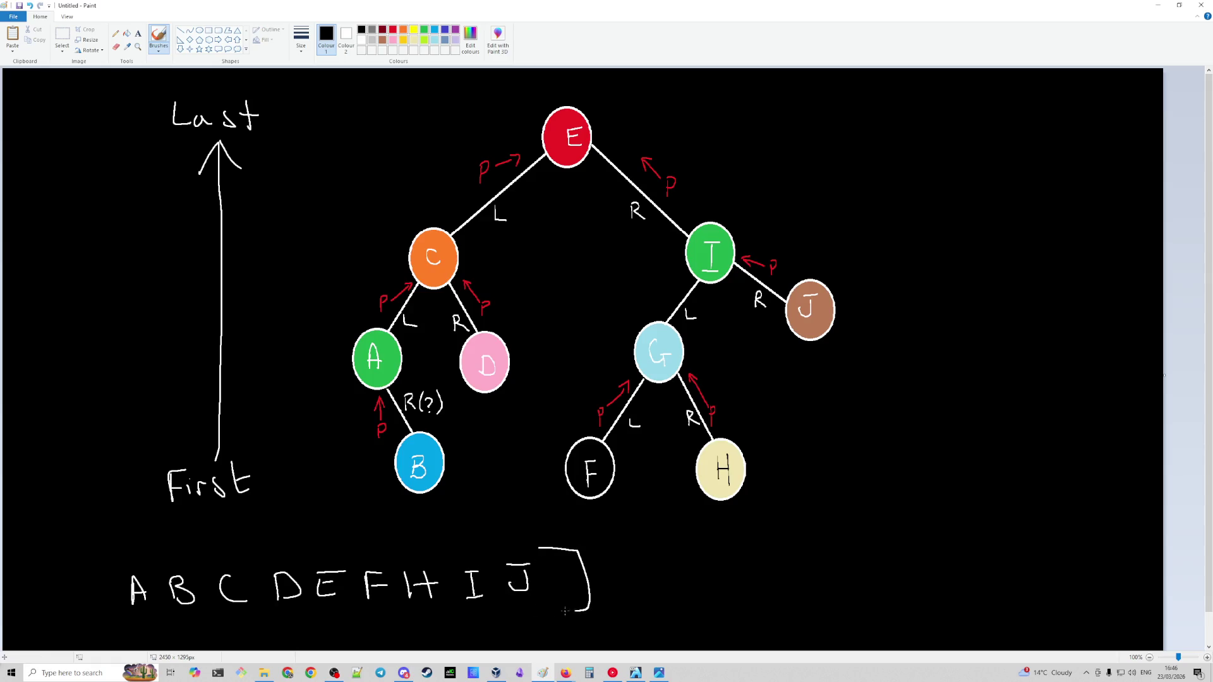
pyautogui.moveTo(131, 550)
pyautogui.mouseDown()
pyautogui.moveTo(110, 549)
pyautogui.moveTo(147, 624)
pyautogui.mouseUp()
pyautogui.moveTo(394, 590); pyautogui.dragTo(394, 595)
# - Write 'First' beside node C, removing the stray '(A)' added after it
pyautogui.moveTo(294, 185)
pyautogui.mouseDown()
pyautogui.moveTo(295, 203)
pyautogui.moveTo(313, 184)
pyautogui.moveTo(315, 201)
pyautogui.moveTo(332, 188)
pyautogui.moveTo(328, 203)
pyautogui.moveTo(347, 203)
pyautogui.mouseUp()
pyautogui.moveTo(338, 191)
pyautogui.mouseDown()
pyautogui.moveTo(385, 170)
pyautogui.moveTo(396, 201)
pyautogui.moveTo(393, 190)
pyautogui.moveTo(363, 216)
pyautogui.mouseUp()
pyautogui.moveTo(403, 156); pyautogui.dragTo(423, 210)
pyautogui.hotkey('ctrl', 'z')
pyautogui.hotkey('ctrl', 'z')
pyautogui.hotkey('ctrl', 'z')
pyautogui.hotkey('ctrl', 'z')
pyautogui.hotkey('ctrl', 'z')
# - Add the ↳ A arrow under First and write 'Last' at the top right
pyautogui.moveTo(309, 213)
pyautogui.mouseDown()
pyautogui.moveTo(323, 233)
pyautogui.moveTo(369, 233)
pyautogui.mouseUp()
pyautogui.moveTo(353, 226); pyautogui.dragTo(373, 229)
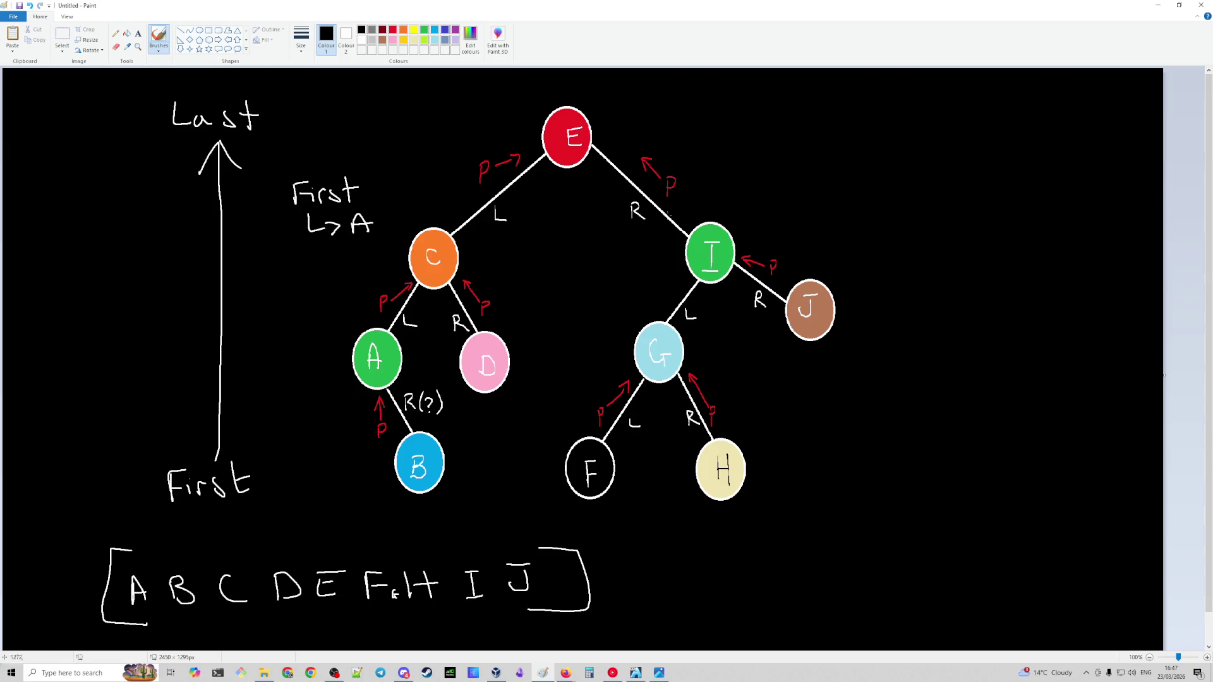
pyautogui.moveTo(783, 129)
pyautogui.mouseDown()
pyautogui.moveTo(801, 154)
pyautogui.moveTo(853, 147)
pyautogui.mouseUp()
pyautogui.moveTo(833, 138)
pyautogui.mouseDown()
pyautogui.moveTo(850, 136)
pyautogui.moveTo(851, 197)
pyautogui.moveTo(914, 174)
pyautogui.mouseUp()
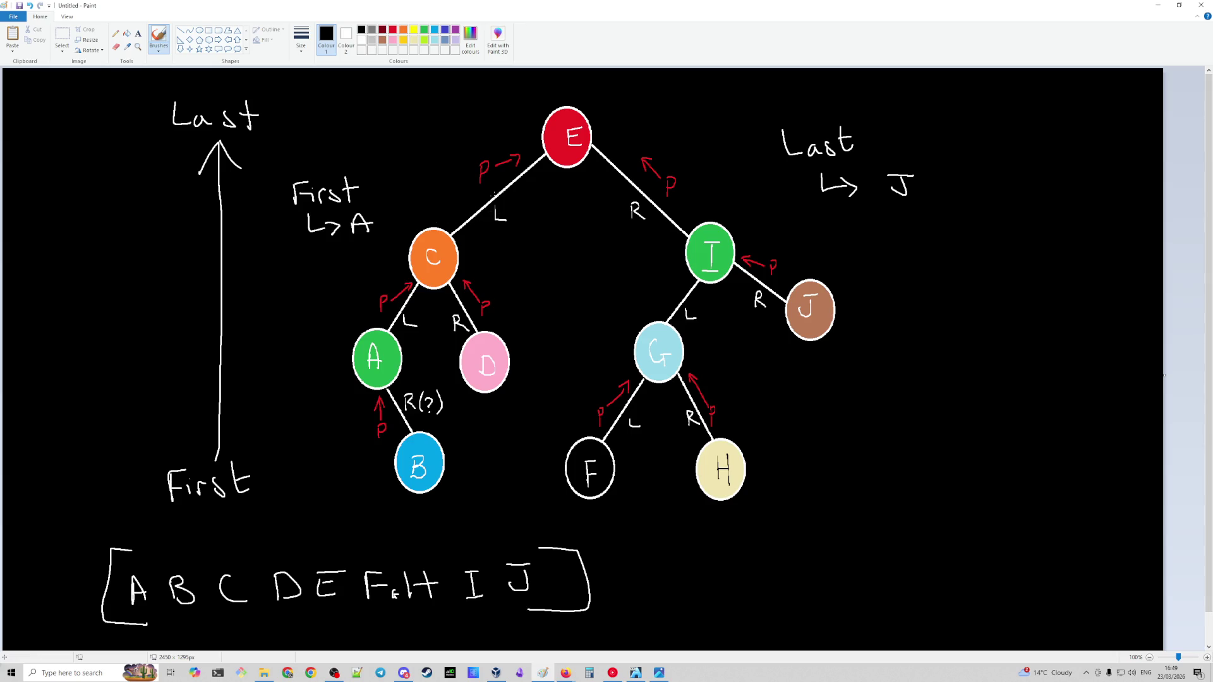
# - Draw a down arrow right of the tree and a mark above node E, then remove the arrowhead
pyautogui.moveTo(912, 361)
pyautogui.mouseDown()
pyautogui.moveTo(919, 481)
pyautogui.moveTo(936, 453)
pyautogui.mouseUp()
pyautogui.moveTo(584, 77)
pyautogui.mouseDown()
pyautogui.moveTo(585, 101)
pyautogui.moveTo(601, 90)
pyautogui.moveTo(649, 101)
pyautogui.mouseUp()
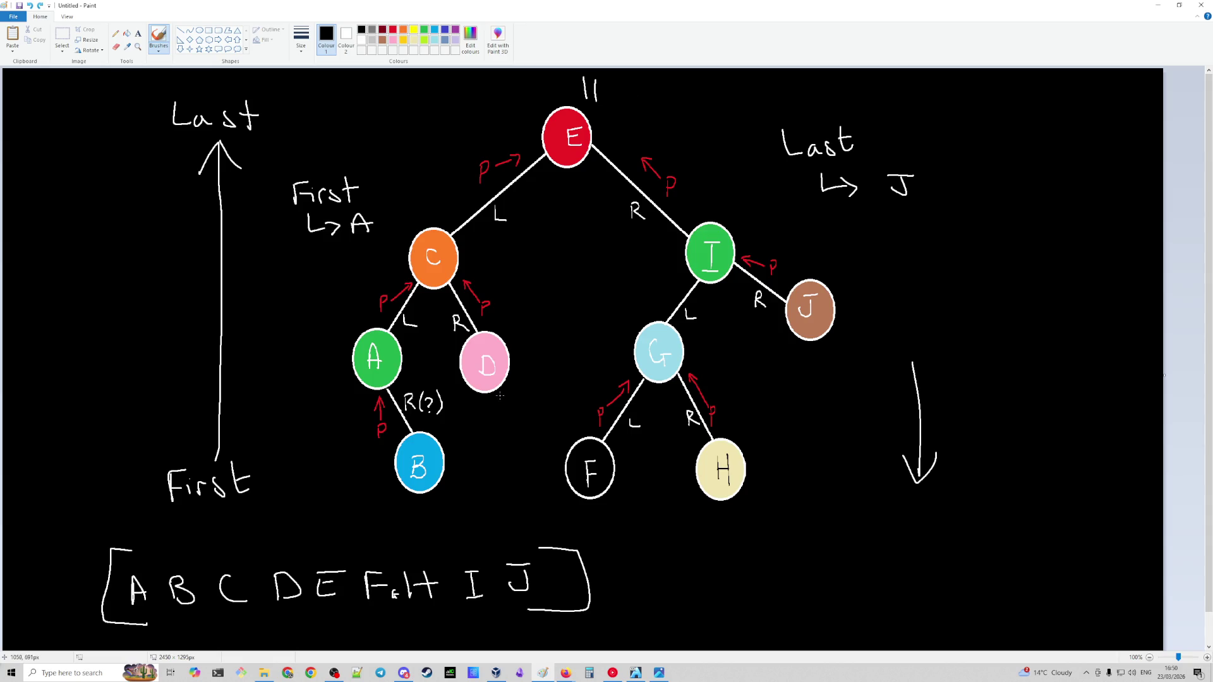
pyautogui.hotkey('ctrl', 'z')
# - Mark nodes B, A and C, remove the down arrow's shaft, and underline the Last ↳ J note
pyautogui.hotkey('ctrl', 'z')
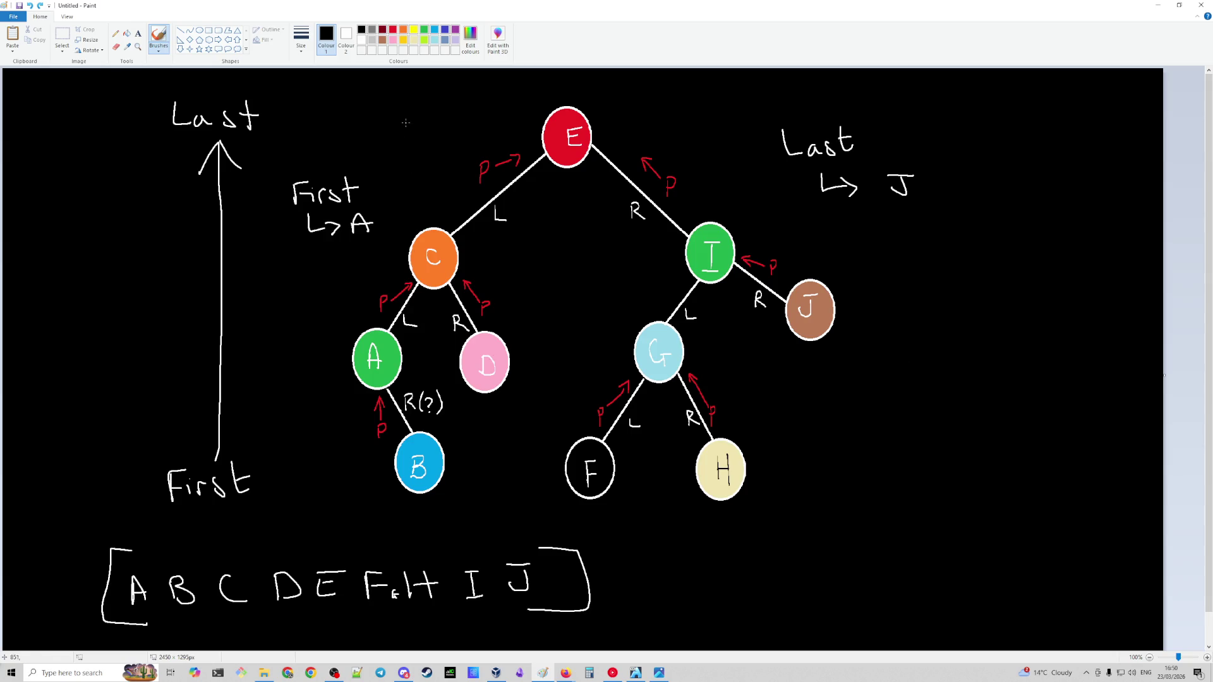
pyautogui.moveTo(402, 503)
pyautogui.mouseDown()
pyautogui.moveTo(442, 502)
pyautogui.moveTo(407, 503)
pyautogui.mouseUp()
pyautogui.moveTo(356, 308); pyautogui.dragTo(370, 328)
pyautogui.moveTo(414, 211); pyautogui.dragTo(432, 234)
pyautogui.hotkey('ctrl', 'z')
pyautogui.hotkey('ctrl', 'z')
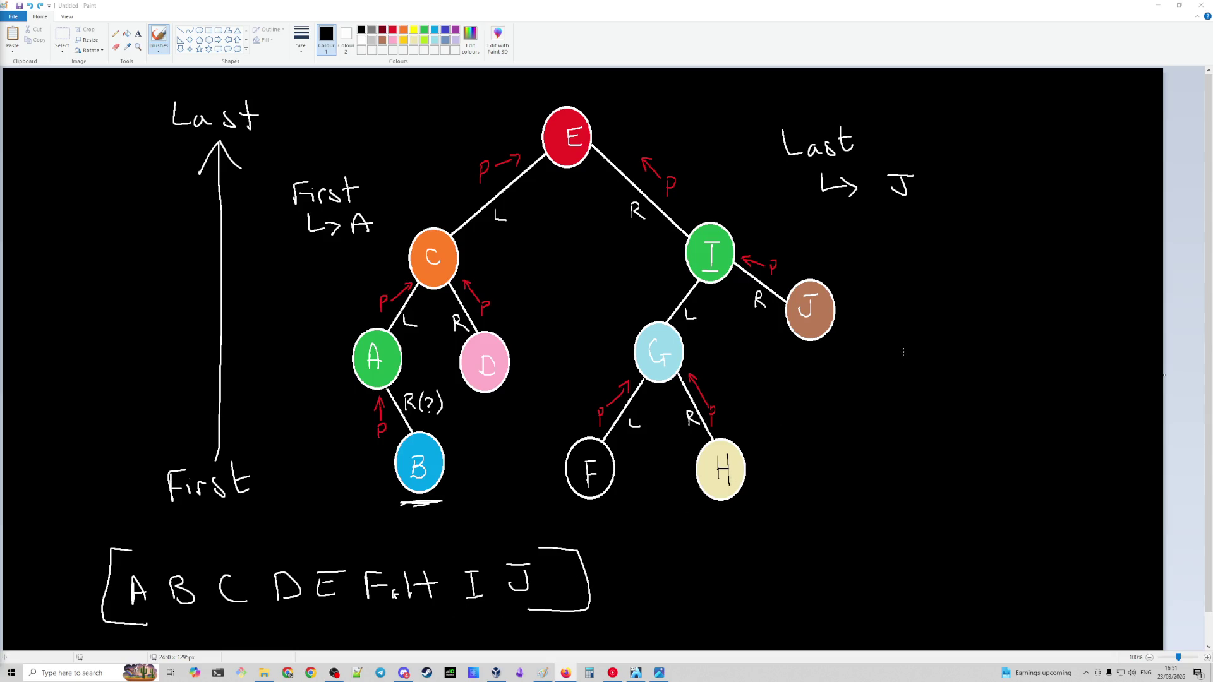
pyautogui.moveTo(812, 217); pyautogui.dragTo(974, 214)
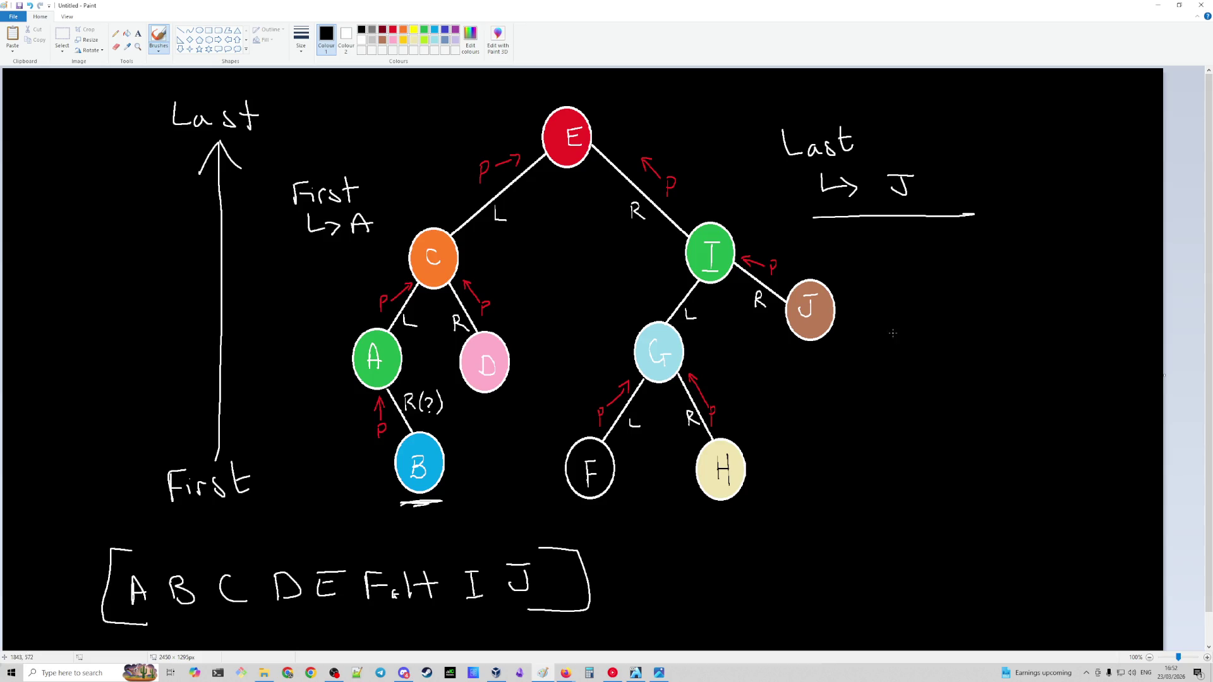
pyautogui.moveTo(942, 321); pyautogui.dragTo(927, 320)
pyautogui.moveTo(931, 316); pyautogui.dragTo(954, 310)
pyautogui.moveTo(797, 267)
pyautogui.mouseDown()
pyautogui.moveTo(699, 183)
pyautogui.moveTo(715, 185)
pyautogui.moveTo(703, 193)
pyautogui.mouseUp()
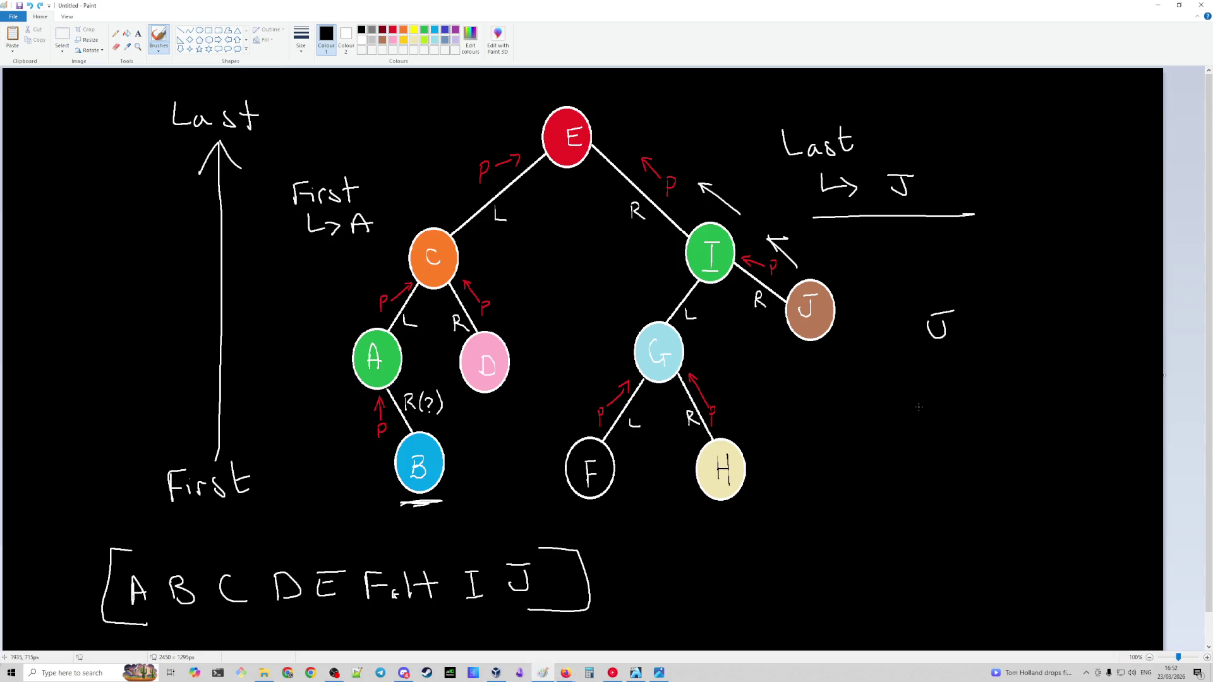
pyautogui.hotkey('ctrl', 'z')
pyautogui.hotkey('ctrl', 'z')
pyautogui.hotkey('ctrl', 'z')
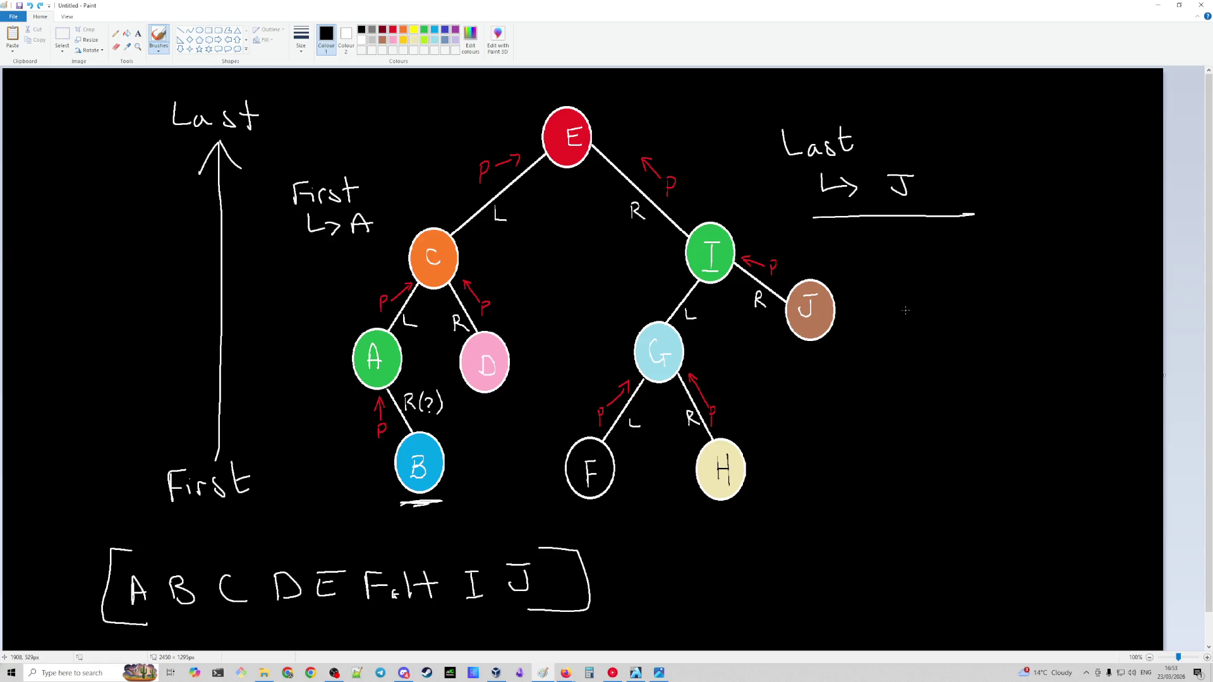
# - Draw a down arrow right of node J and write 'Forward' beside it
pyautogui.moveTo(846, 247)
pyautogui.mouseDown()
pyautogui.moveTo(869, 385)
pyautogui.moveTo(889, 369)
pyautogui.mouseUp()
pyautogui.moveTo(919, 322)
pyautogui.mouseDown()
pyautogui.moveTo(946, 282)
pyautogui.moveTo(941, 302)
pyautogui.moveTo(984, 299)
pyautogui.moveTo(1010, 319)
pyautogui.moveTo(1025, 302)
pyautogui.moveTo(1050, 319)
pyautogui.mouseUp()
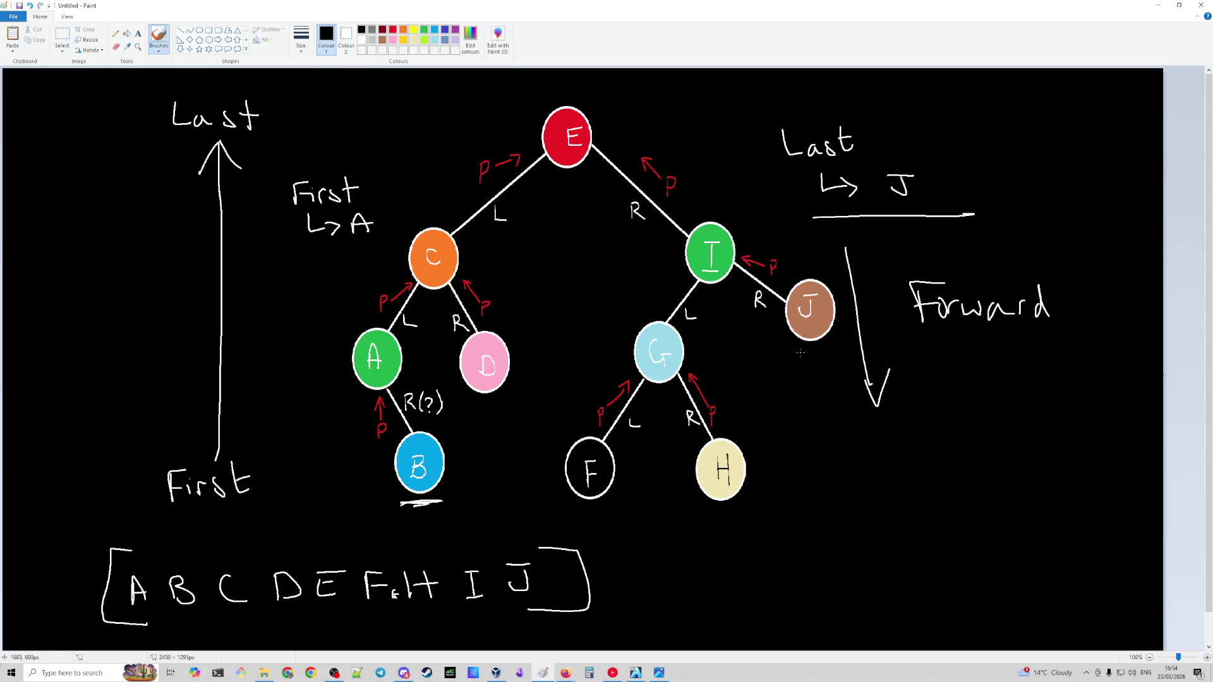
# - Underline node J, then draw and undo trial strokes near E, I and the letter row
pyautogui.moveTo(795, 348); pyautogui.dragTo(834, 348)
pyautogui.moveTo(745, 209); pyautogui.dragTo(712, 247)
pyautogui.moveTo(627, 113); pyautogui.dragTo(585, 127)
pyautogui.moveTo(511, 620)
pyautogui.mouseDown()
pyautogui.moveTo(164, 615)
pyautogui.moveTo(186, 625)
pyautogui.mouseUp()
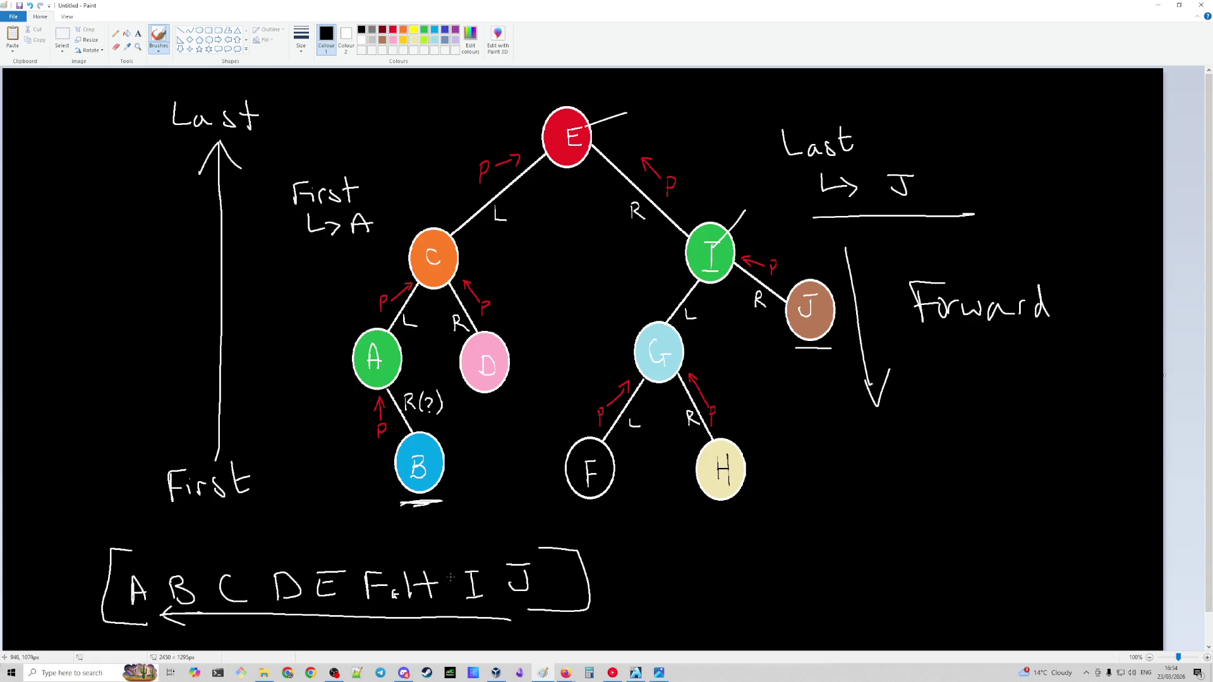
pyautogui.hotkey('ctrl', 'z')
pyautogui.hotkey('ctrl', 'z')
pyautogui.hotkey('ctrl', 'z')
pyautogui.hotkey('ctrl', 'z')
pyautogui.hotkey('ctrl', 'z')
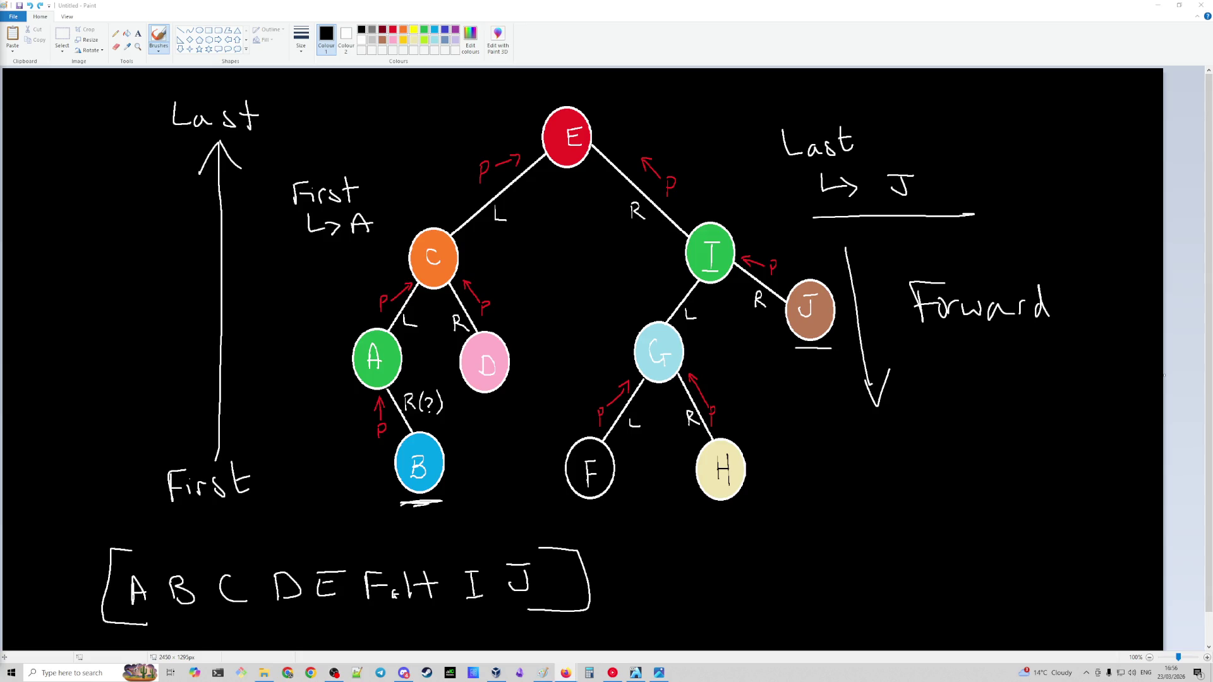
pyautogui.moveTo(564, 254); pyautogui.dragTo(561, 291)
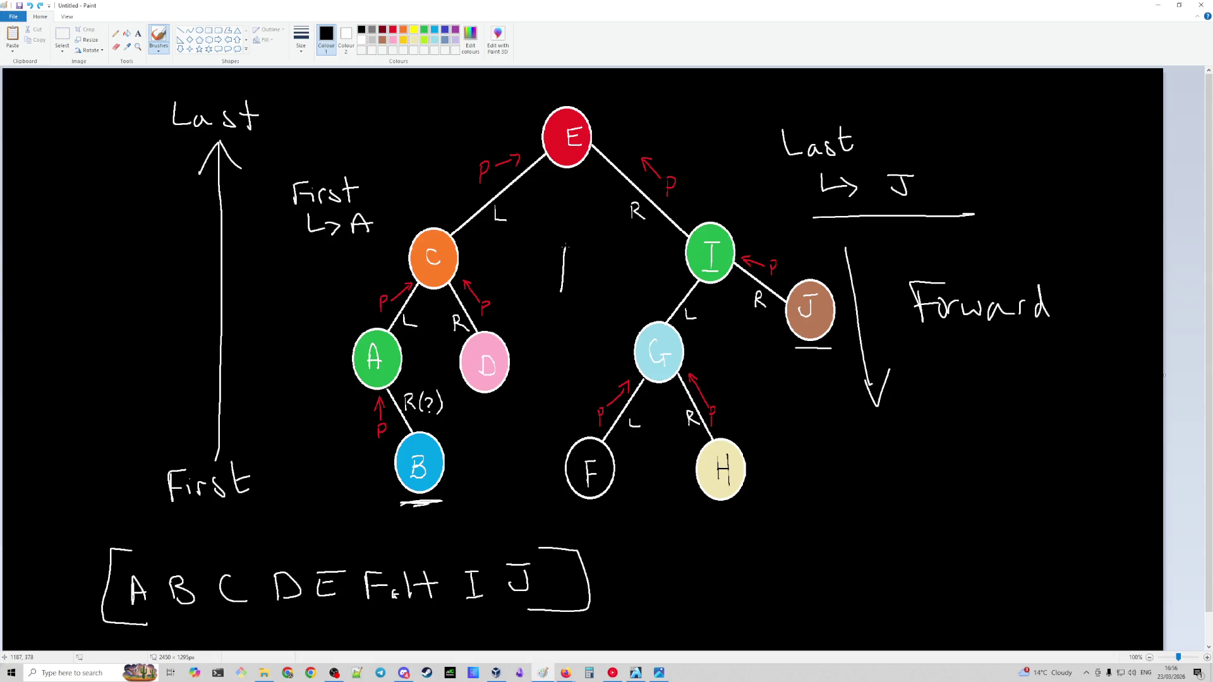
pyautogui.moveTo(562, 237); pyautogui.dragTo(577, 239)
pyautogui.moveTo(556, 302)
pyautogui.mouseDown()
pyautogui.moveTo(557, 319)
pyautogui.moveTo(595, 307)
pyautogui.mouseUp()
pyautogui.hotkey('ctrl', 'z')
pyautogui.hotkey('ctrl', 'z')
pyautogui.hotkey('ctrl', 'z')
pyautogui.hotkey('ctrl', 'z')
pyautogui.hotkey('ctrl', 'z')
pyautogui.hotkey('ctrl', 'z')
pyautogui.hotkey('ctrl', 'z')
# - Underline C, D and E in the letter row and add a hooked arrow from D
pyautogui.moveTo(270, 607)
pyautogui.mouseDown()
pyautogui.moveTo(297, 604)
pyautogui.moveTo(285, 608)
pyautogui.mouseUp()
pyautogui.moveTo(298, 610); pyautogui.dragTo(329, 611)
pyautogui.hotkey('ctrl', 'z')
pyautogui.hotkey('ctrl', 'z')
pyautogui.hotkey('ctrl', 'z')
pyautogui.moveTo(316, 602)
pyautogui.mouseDown()
pyautogui.moveTo(335, 599)
pyautogui.moveTo(294, 609)
pyautogui.mouseUp()
pyautogui.moveTo(295, 619); pyautogui.dragTo(309, 617)
pyautogui.moveTo(229, 611); pyautogui.dragTo(276, 619)
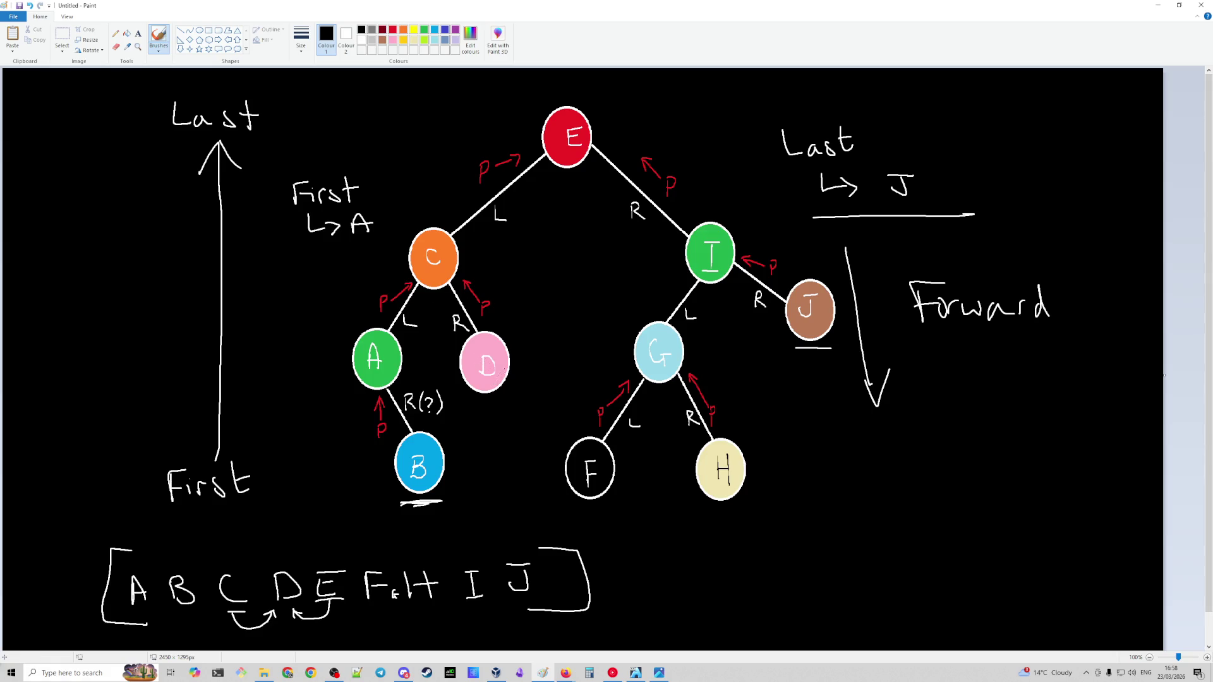
# - Draw a child circle below node D with a curved stroke, then pick the Rectangle shape
pyautogui.moveTo(501, 387); pyautogui.dragTo(535, 425)
pyautogui.moveTo(523, 351)
pyautogui.mouseDown()
pyautogui.moveTo(547, 379)
pyautogui.moveTo(508, 352)
pyautogui.mouseUp()
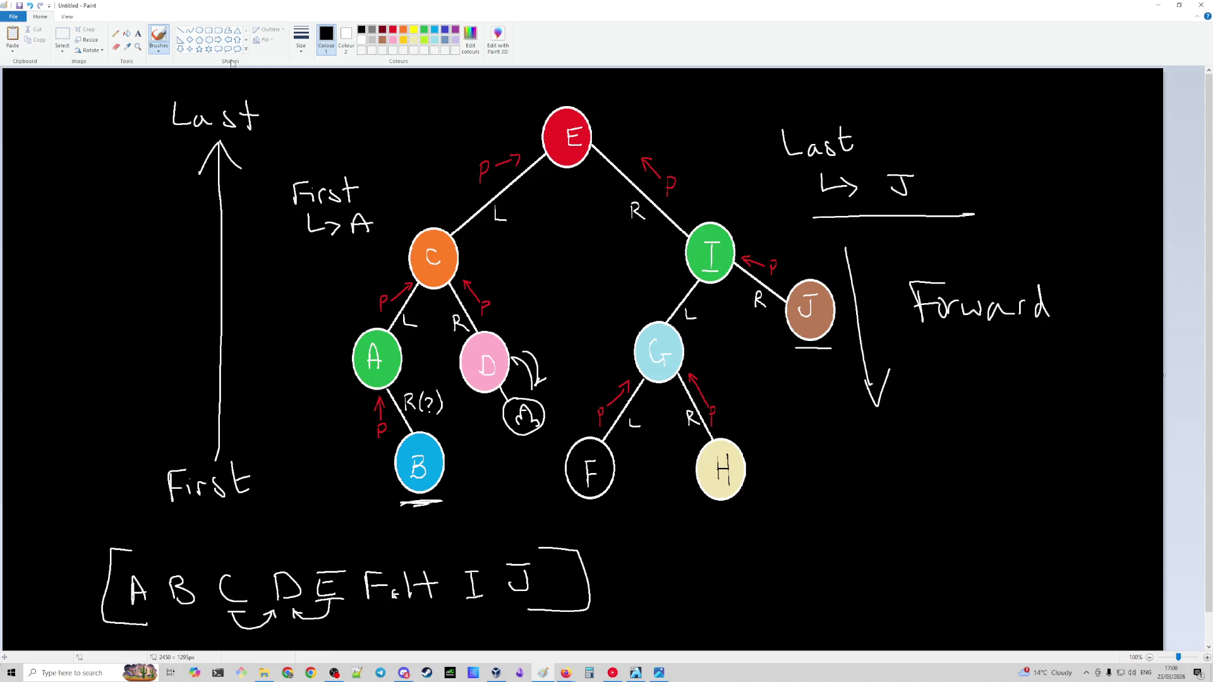
pyautogui.click(209, 31)
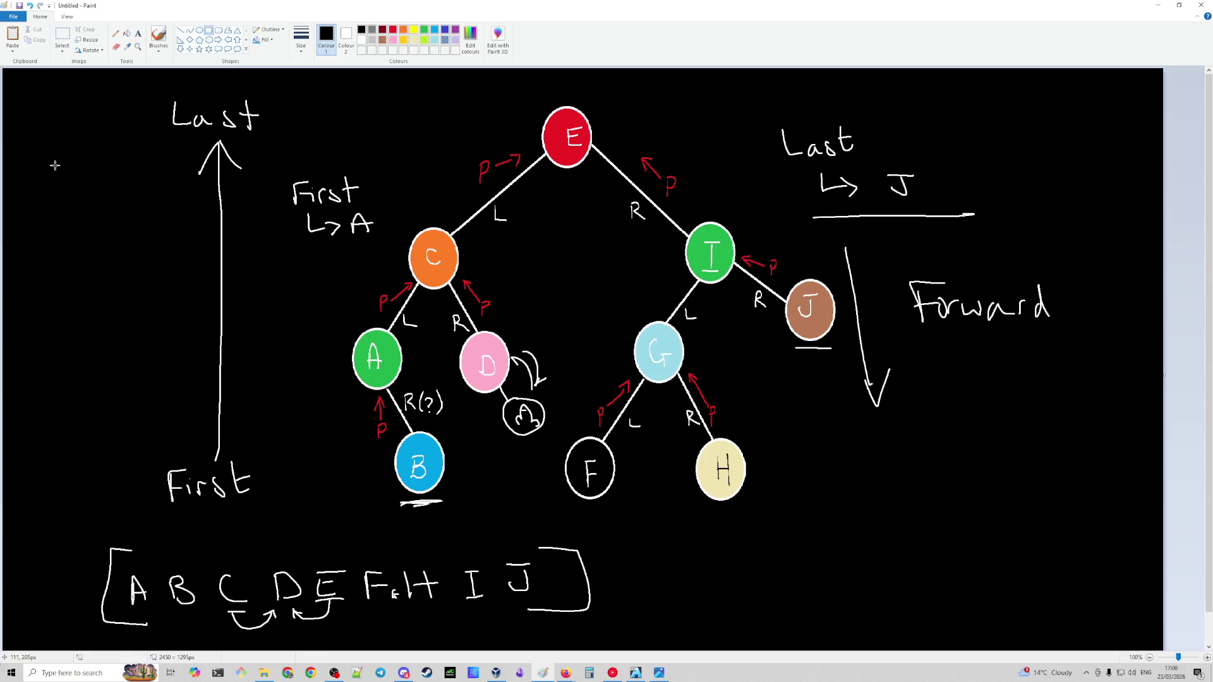
pyautogui.moveTo(57, 131); pyautogui.dragTo(120, 245)
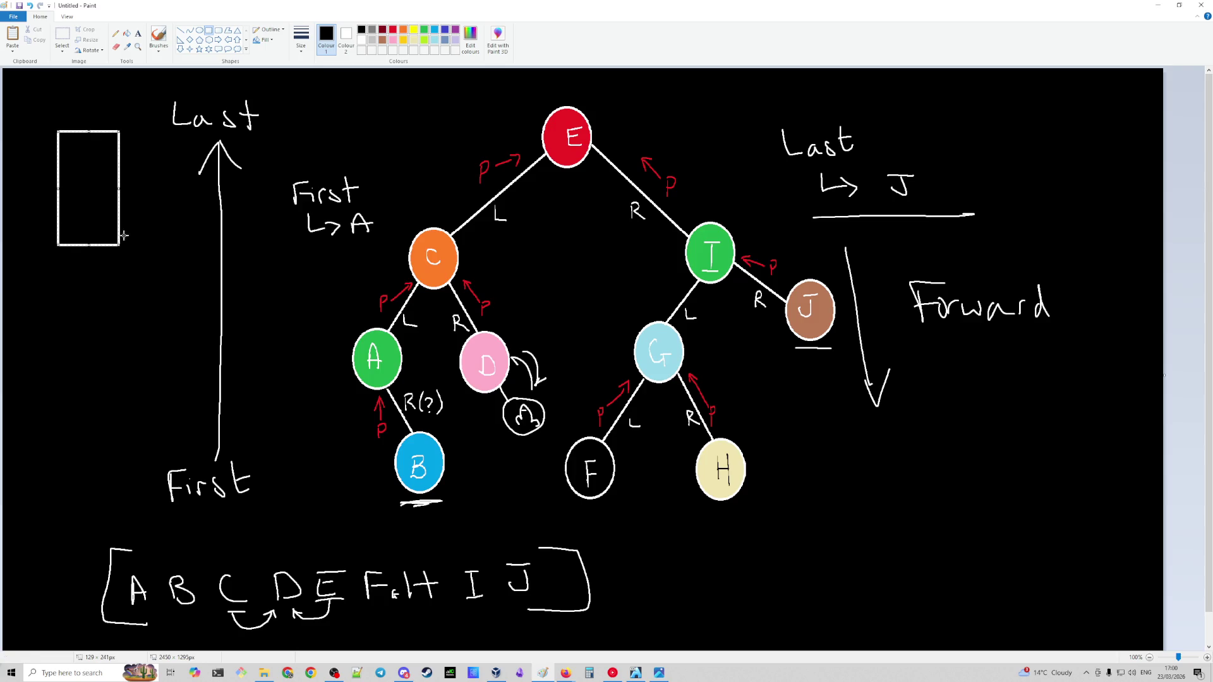
pyautogui.click(127, 33)
pyautogui.click(372, 30)
pyautogui.click(99, 173)
pyautogui.click(62, 35)
pyautogui.moveTo(59, 130); pyautogui.dragTo(117, 235)
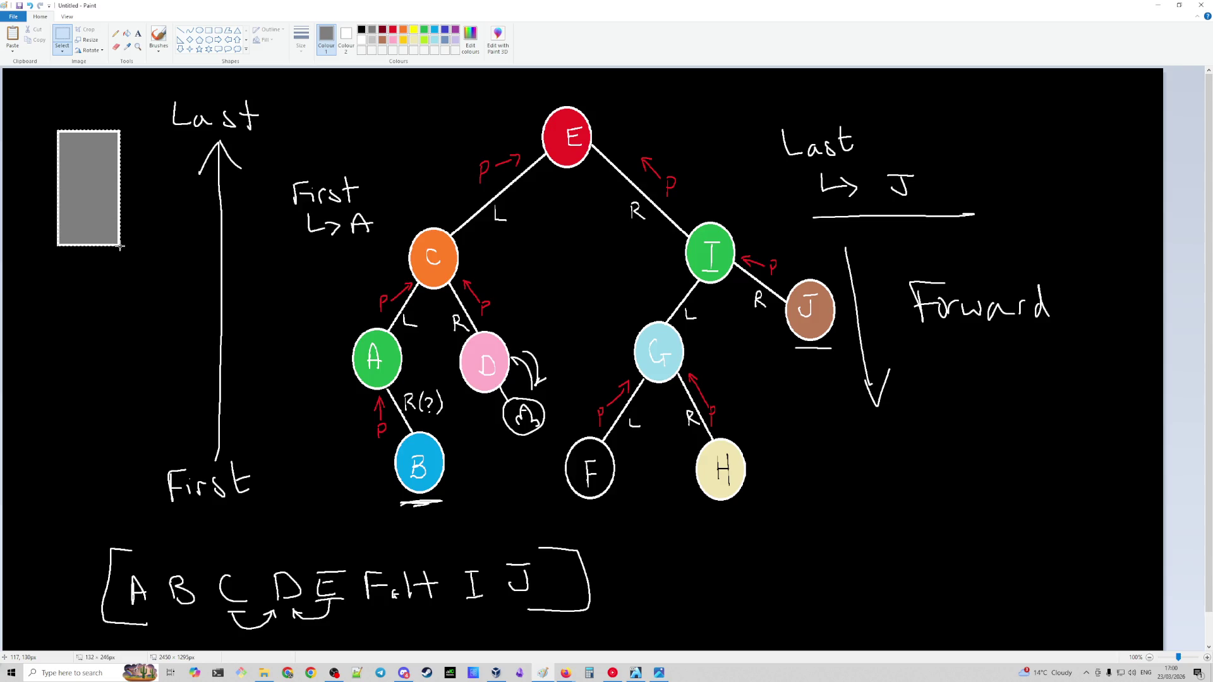
pyautogui.moveTo(118, 235); pyautogui.dragTo(120, 238)
pyautogui.moveTo(88, 184); pyautogui.dragTo(480, 339)
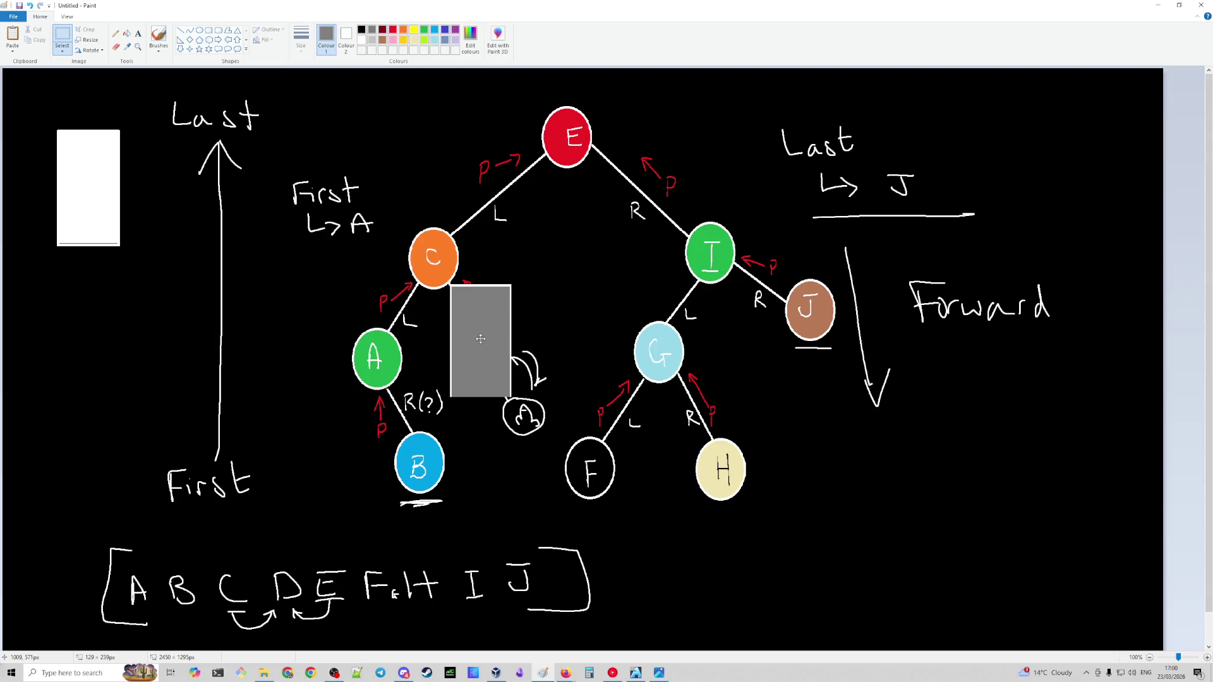
pyautogui.moveTo(480, 338); pyautogui.dragTo(482, 342)
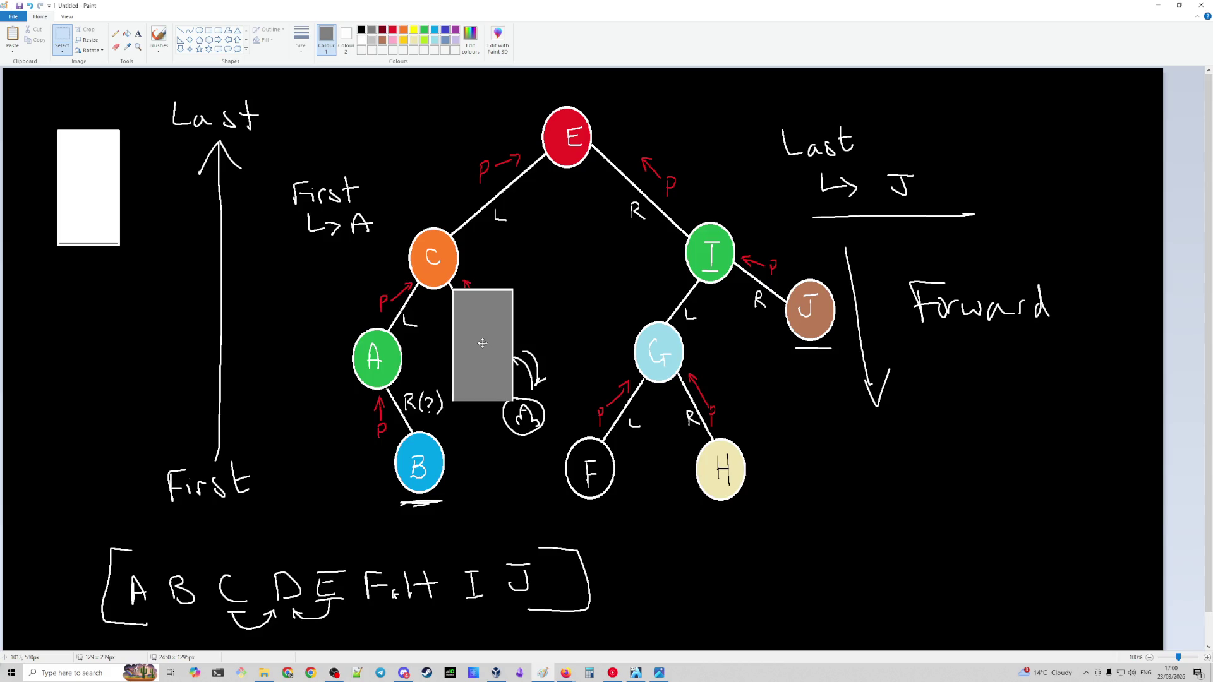
pyautogui.moveTo(482, 343); pyautogui.dragTo(88, 185)
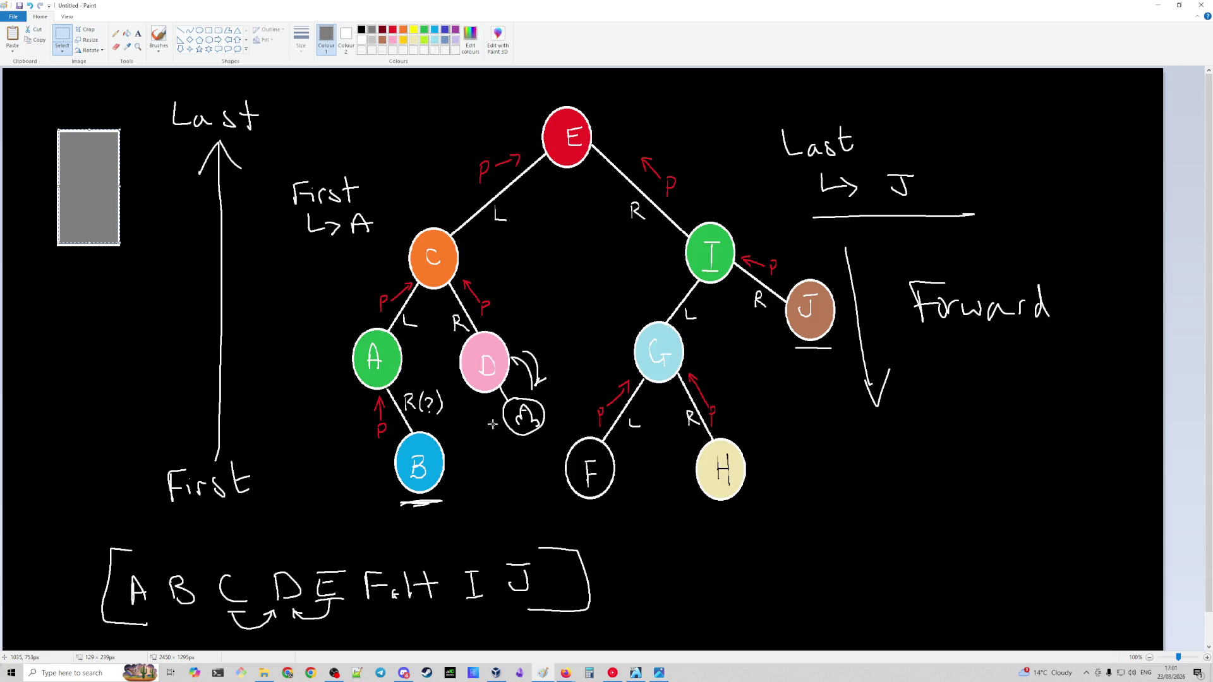
pyautogui.click(159, 37)
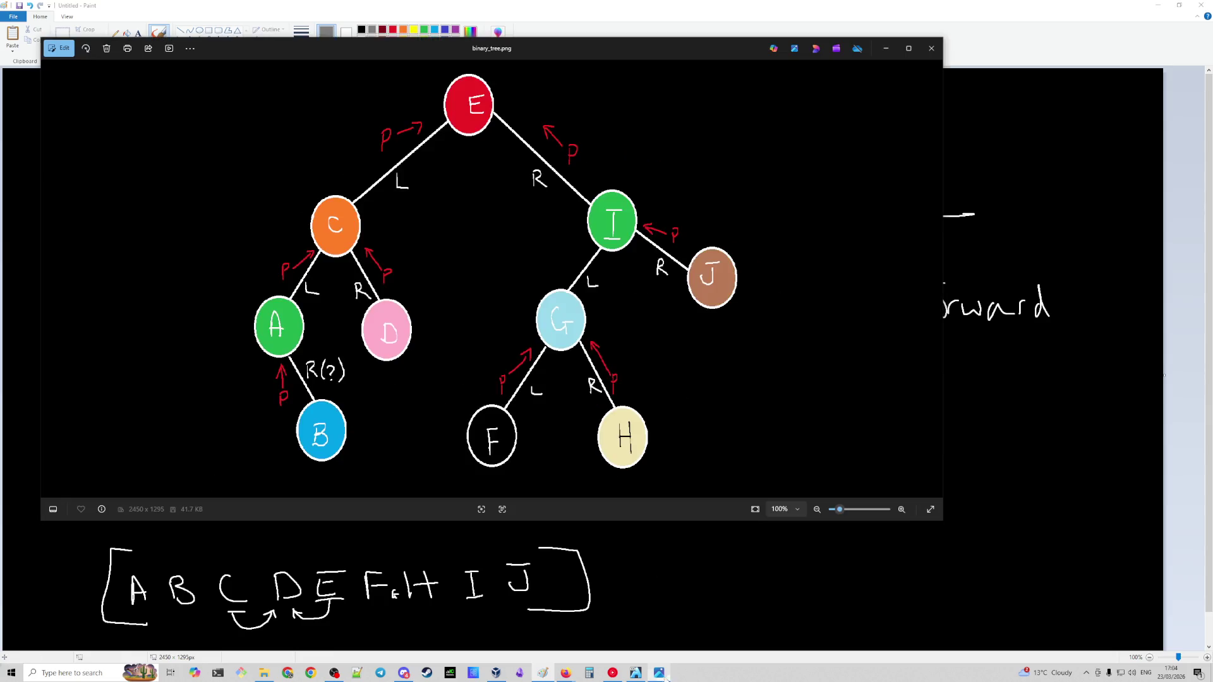
# - Copy the binary_tree.png image from the photo viewer and return to Paint
pyautogui.rightClick(489, 326)
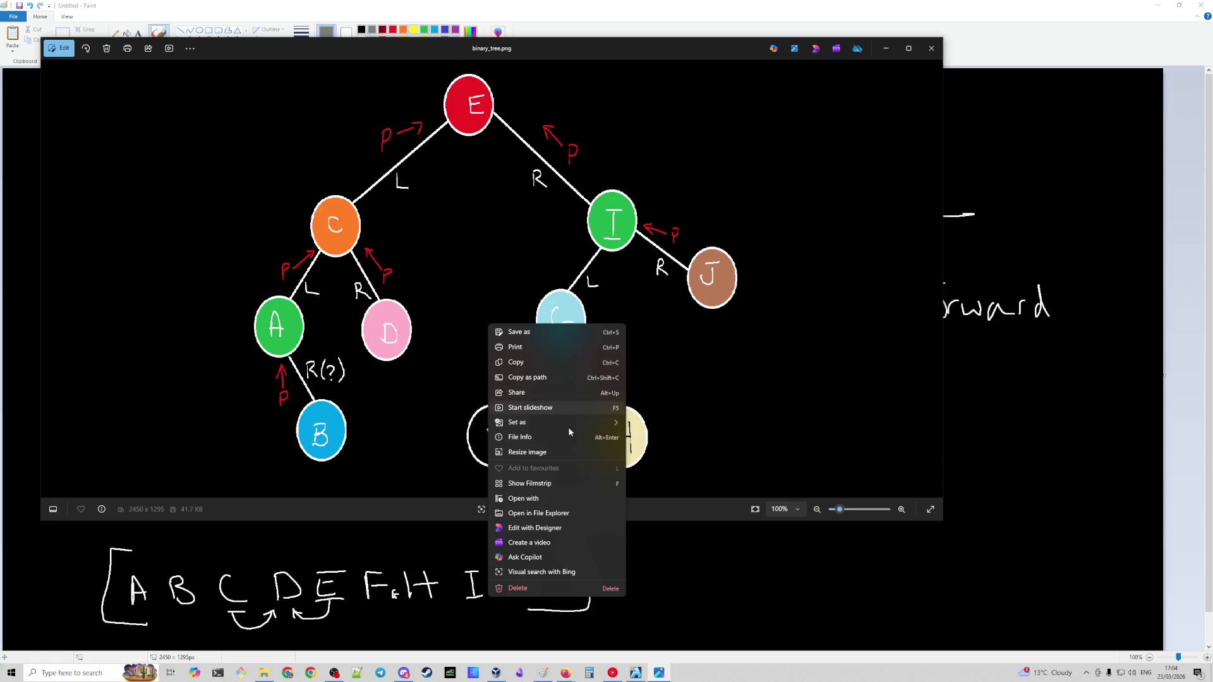
pyautogui.click(535, 361)
pyautogui.hotkey('alt', 'Tab')
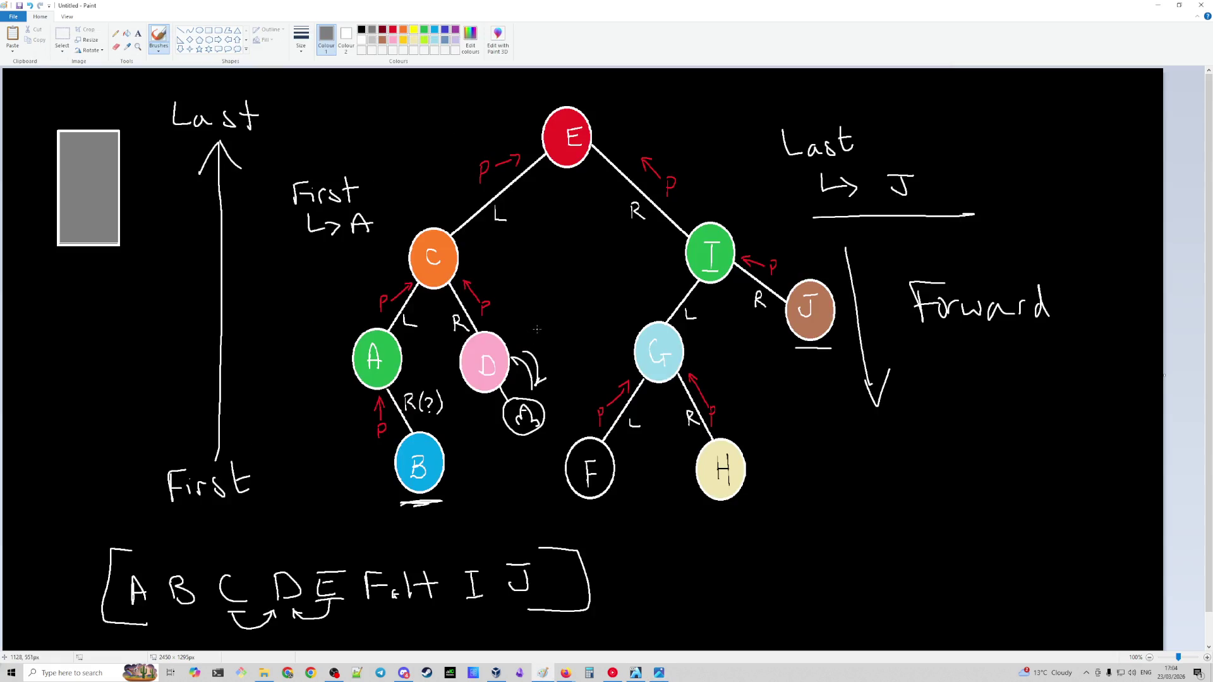
# - Paste the copied tree image and fill root E and node C, with their letters, grey
pyautogui.hotkey('ctrl', 'v')
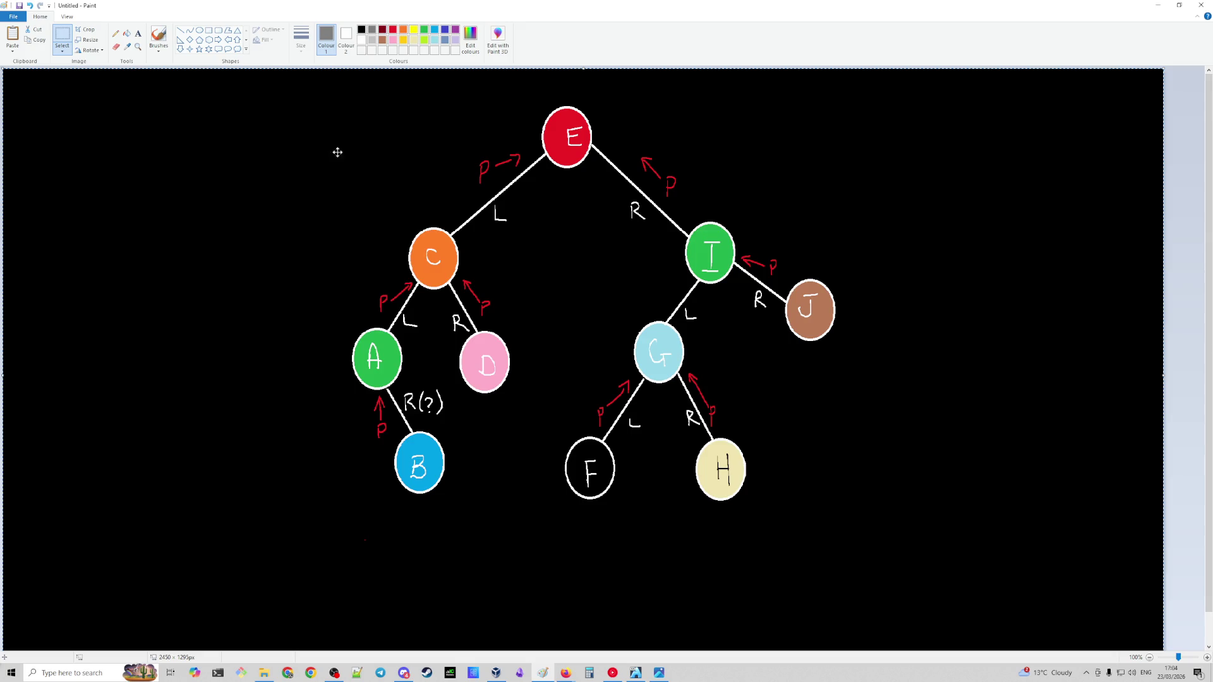
pyautogui.click(126, 34)
pyautogui.click(556, 151)
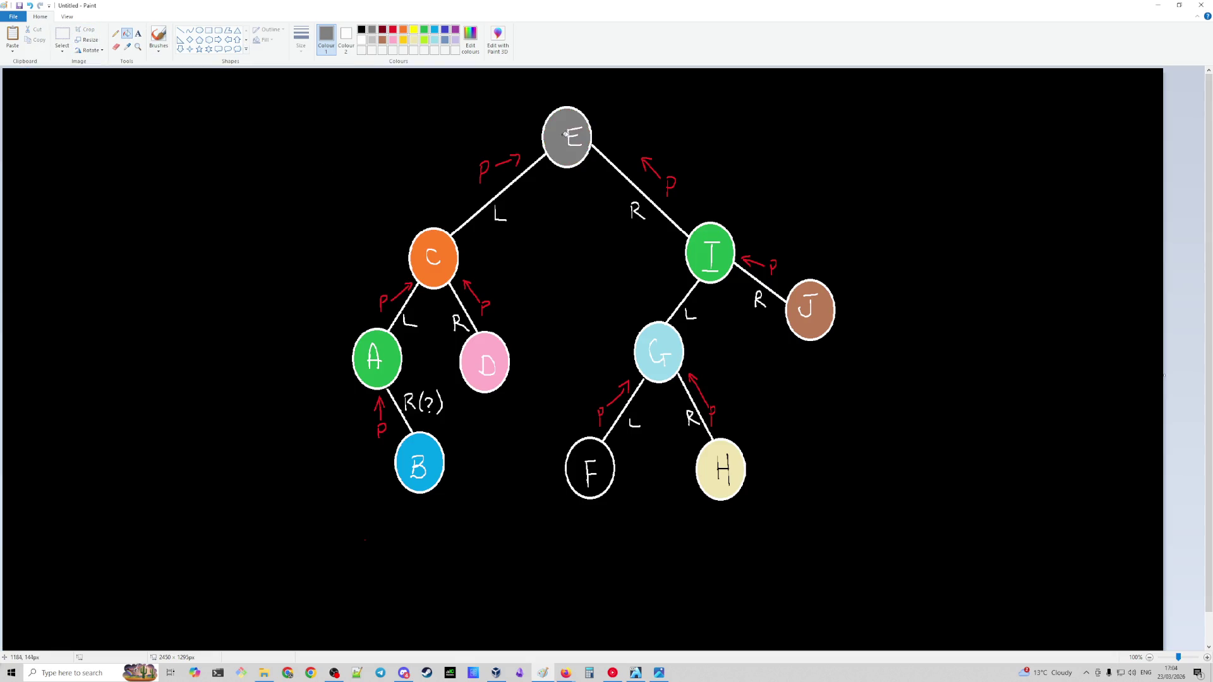
pyautogui.click(572, 127)
pyautogui.click(432, 240)
pyautogui.click(431, 251)
# - Fill nodes A, D and B and the letters A and D grey
pyautogui.click(365, 351)
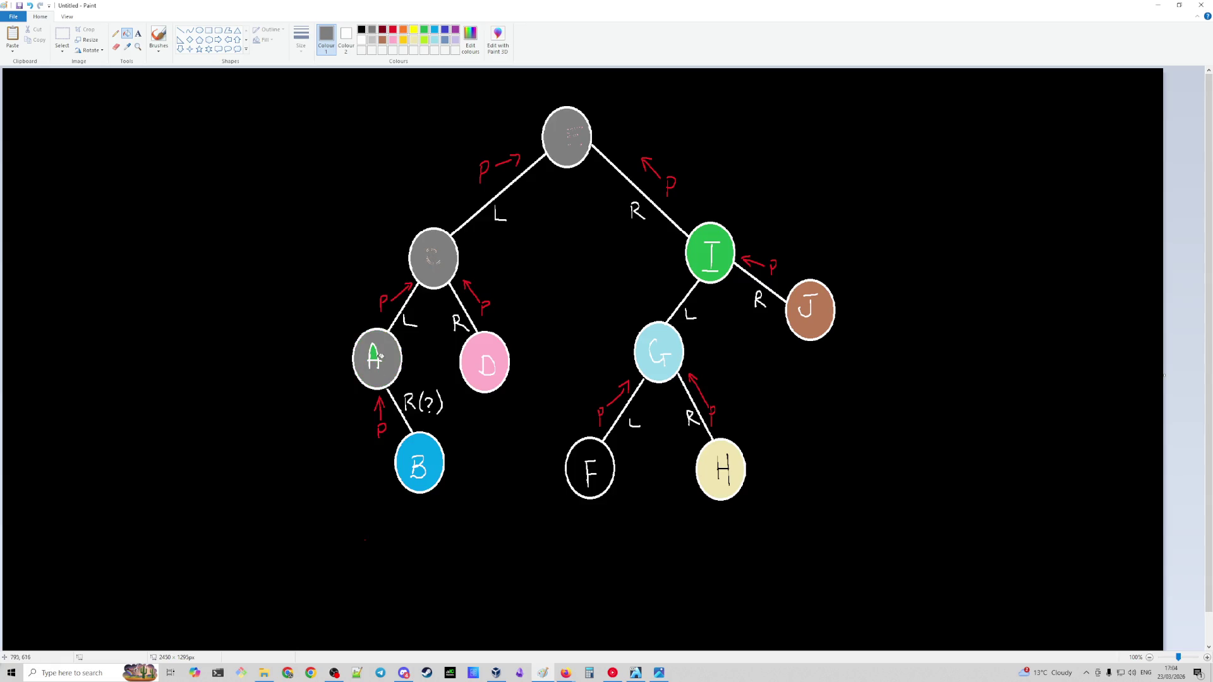
pyautogui.click(381, 353)
pyautogui.click(502, 365)
pyautogui.click(490, 360)
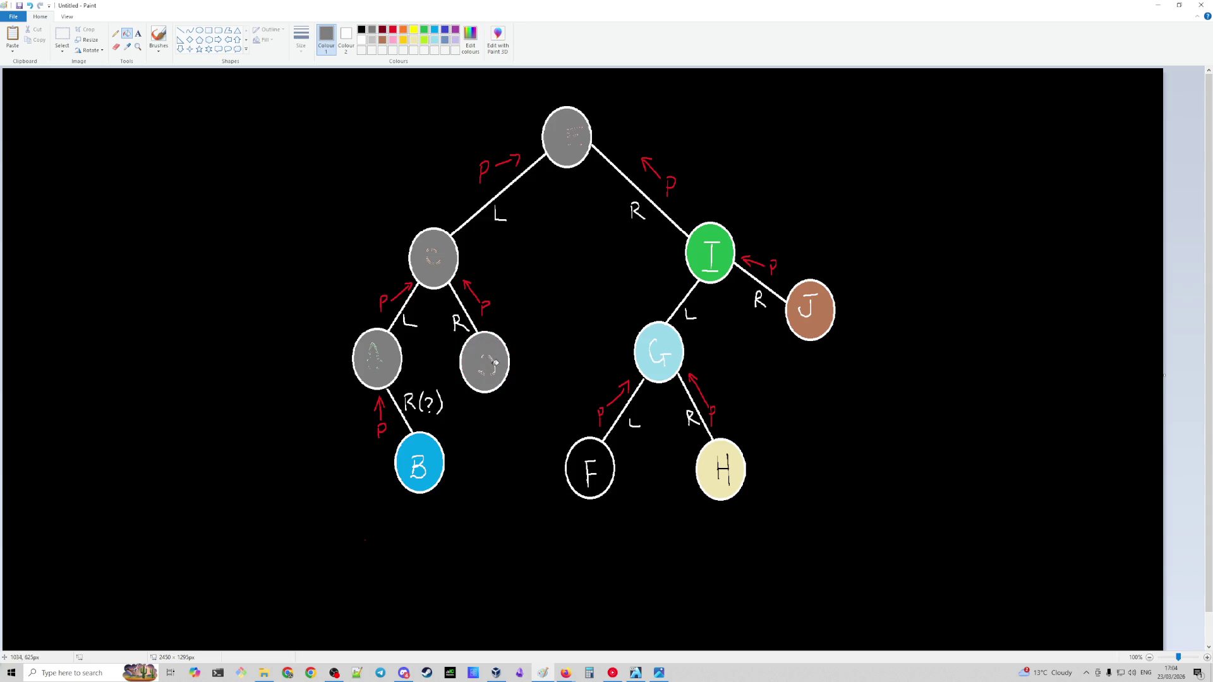
pyautogui.click(422, 463)
# - Delete the old tree diagram and fill the empty canvas with black
pyautogui.moveTo(157, 91); pyautogui.dragTo(958, 563)
pyautogui.rightClick(860, 456)
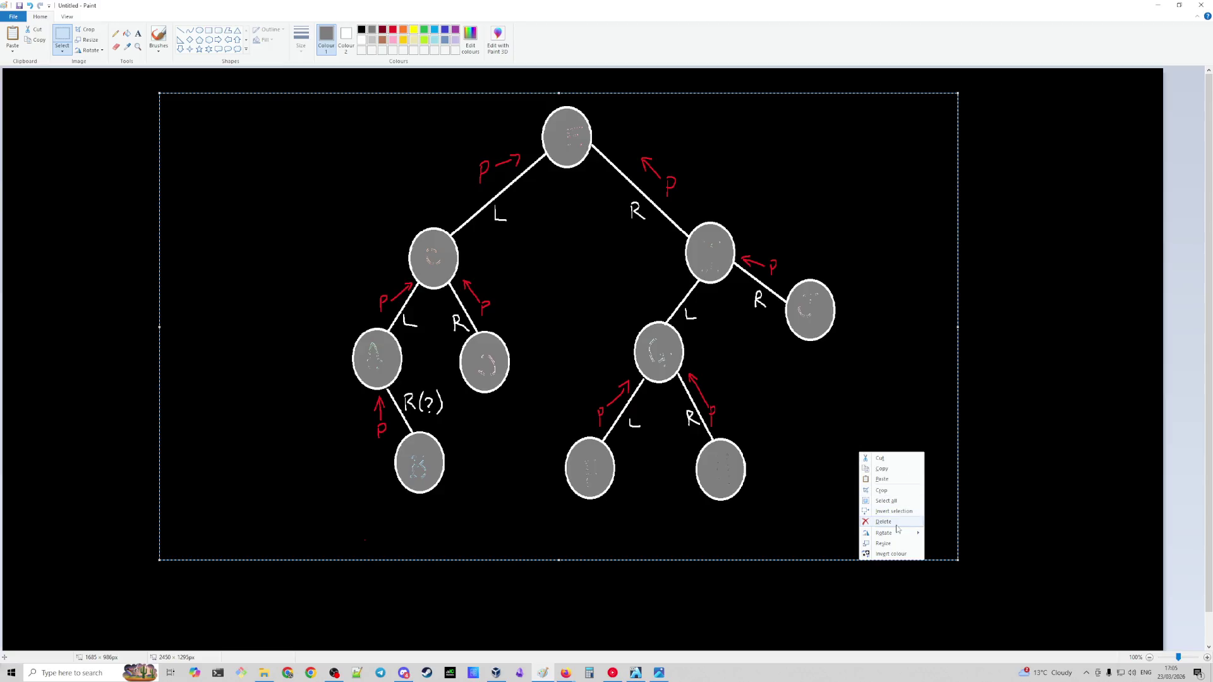
pyautogui.click(897, 525)
pyautogui.click(361, 30)
pyautogui.click(127, 33)
pyautogui.click(331, 132)
# - Draw a white oval circle and move it up to the top centre
pyautogui.click(199, 29)
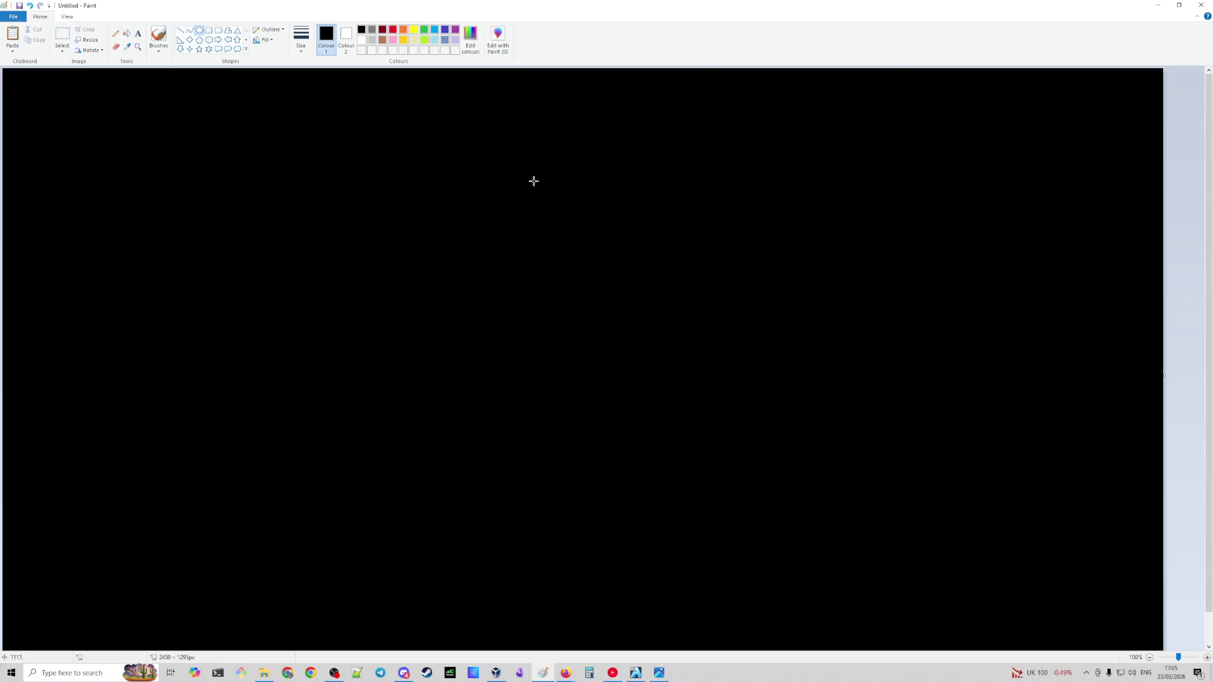
pyautogui.moveTo(501, 131); pyautogui.dragTo(573, 190)
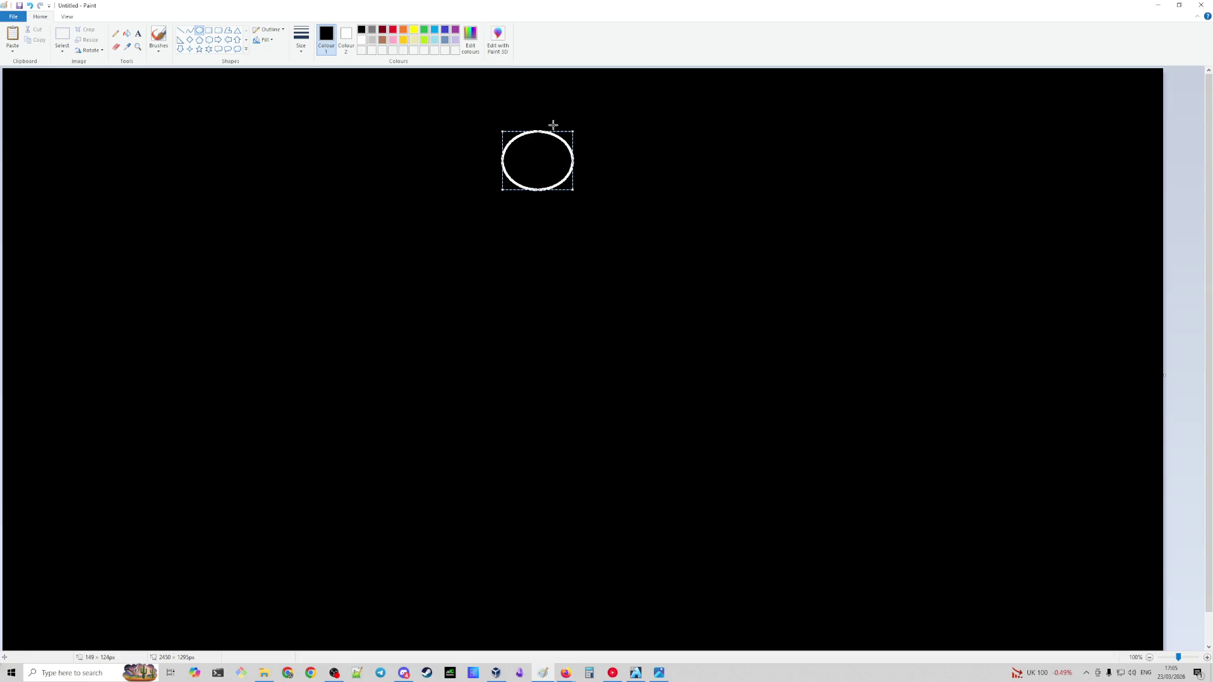
pyautogui.moveTo(539, 158); pyautogui.dragTo(535, 103)
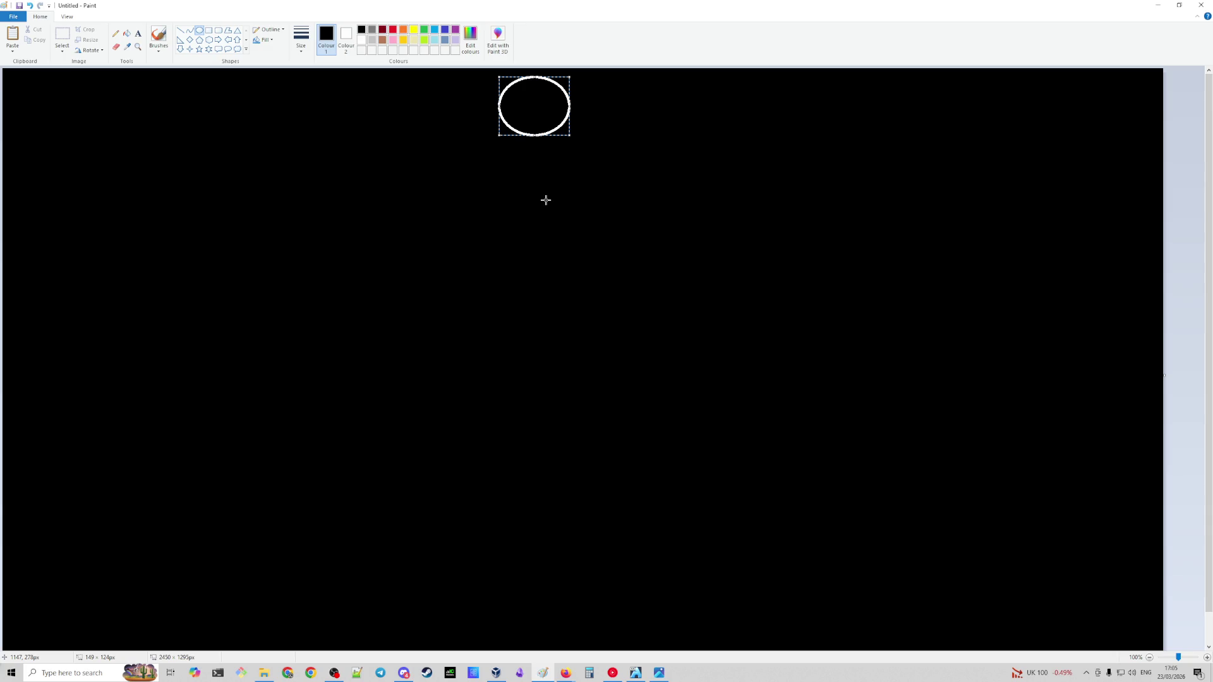
pyautogui.click(158, 37)
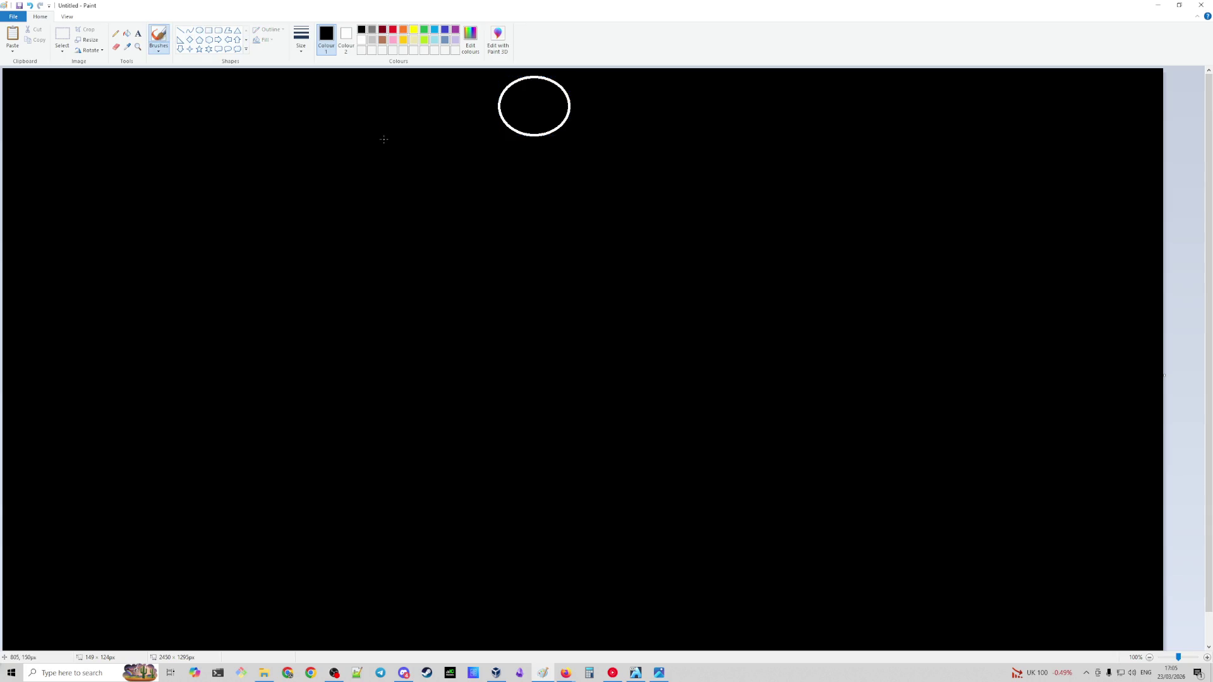
# - Hand-write E in the circle and letters A through K at top-left, underlining I
pyautogui.moveTo(527, 96)
pyautogui.mouseDown()
pyautogui.moveTo(526, 120)
pyautogui.moveTo(539, 119)
pyautogui.moveTo(549, 91)
pyautogui.mouseUp()
pyautogui.moveTo(21, 102)
pyautogui.mouseDown()
pyautogui.moveTo(27, 86)
pyautogui.moveTo(34, 106)
pyautogui.moveTo(33, 94)
pyautogui.mouseUp()
pyautogui.moveTo(52, 89)
pyautogui.mouseDown()
pyautogui.moveTo(53, 103)
pyautogui.moveTo(62, 96)
pyautogui.moveTo(49, 106)
pyautogui.moveTo(120, 110)
pyautogui.moveTo(151, 106)
pyautogui.moveTo(157, 85)
pyautogui.moveTo(169, 103)
pyautogui.moveTo(182, 83)
pyautogui.moveTo(217, 104)
pyautogui.moveTo(231, 92)
pyautogui.moveTo(245, 102)
pyautogui.moveTo(246, 84)
pyautogui.moveTo(259, 100)
pyautogui.moveTo(277, 86)
pyautogui.moveTo(290, 101)
pyautogui.mouseUp()
pyautogui.moveTo(303, 87)
pyautogui.mouseDown()
pyautogui.moveTo(291, 96)
pyautogui.moveTo(306, 103)
pyautogui.mouseUp()
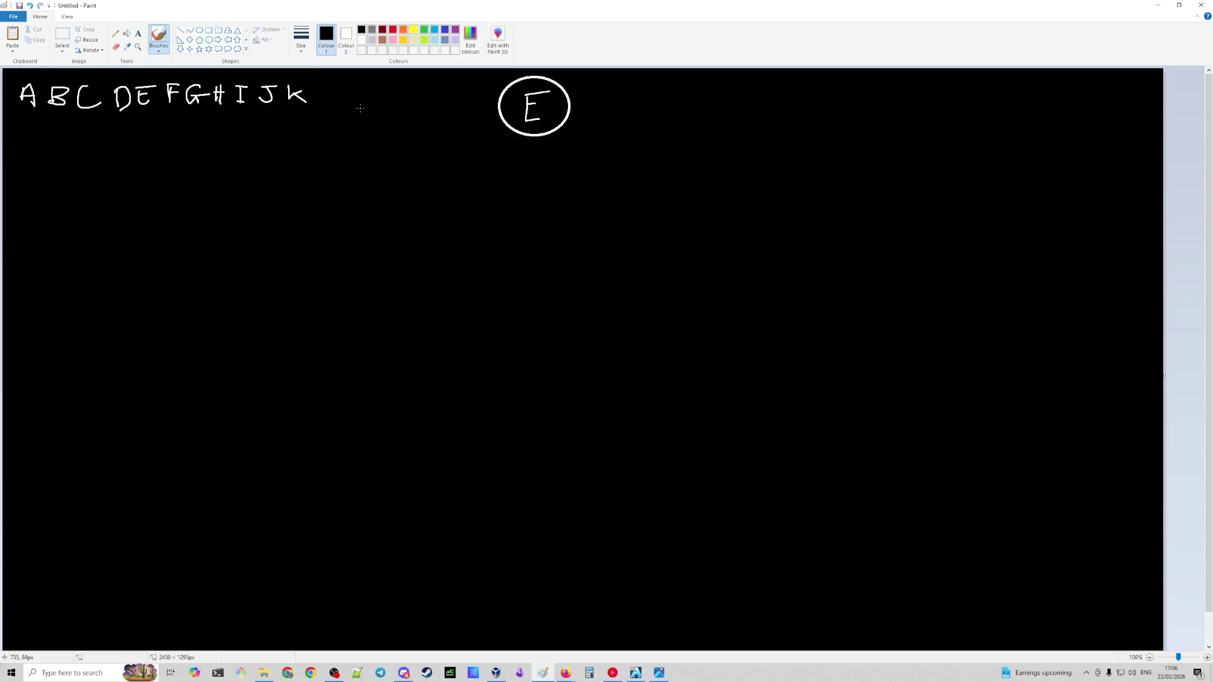
pyautogui.moveTo(238, 110); pyautogui.dragTo(254, 111)
# - Underline E in the letter row and draw a branch line down-right from E
pyautogui.moveTo(137, 115); pyautogui.dragTo(155, 115)
pyautogui.click(181, 30)
pyautogui.moveTo(565, 125); pyautogui.dragTo(608, 178)
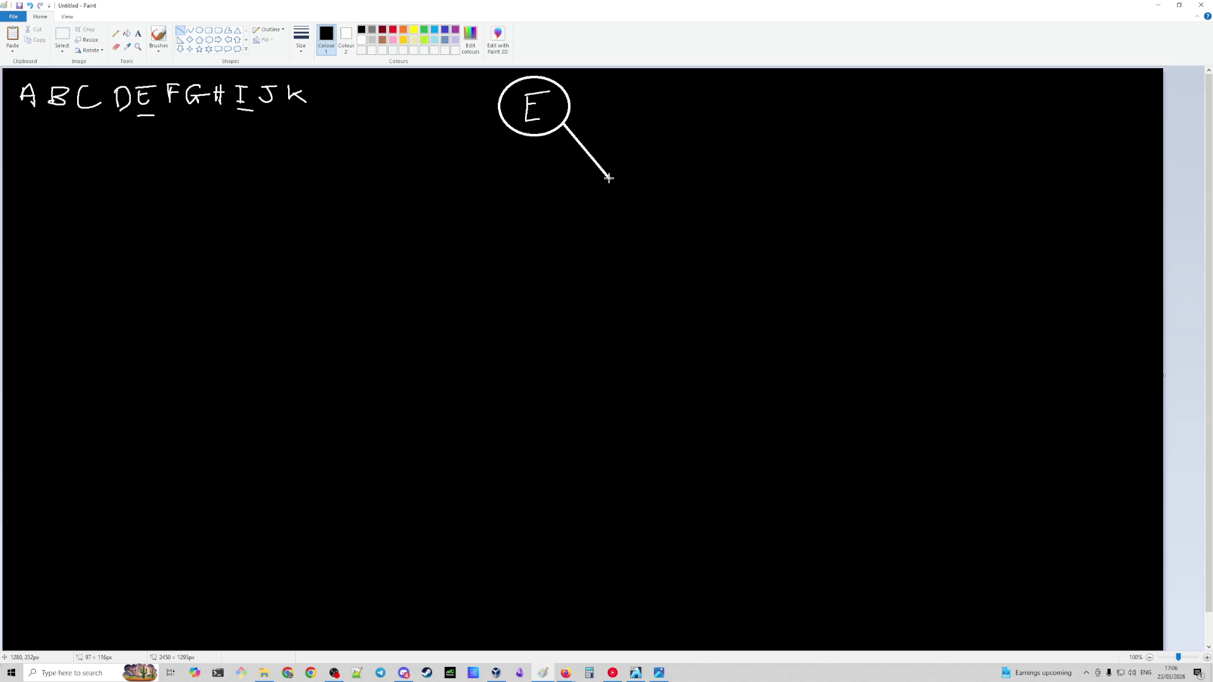
# - Add a circled I at the branch end and a curved arrow from E to I
pyautogui.click(200, 30)
pyautogui.moveTo(625, 212)
pyautogui.mouseDown()
pyautogui.moveTo(674, 170)
pyautogui.moveTo(627, 189)
pyautogui.moveTo(672, 166)
pyautogui.mouseUp()
pyautogui.click(159, 37)
pyautogui.moveTo(639, 185)
pyautogui.mouseDown()
pyautogui.moveTo(648, 198)
pyautogui.moveTo(648, 181)
pyautogui.mouseUp()
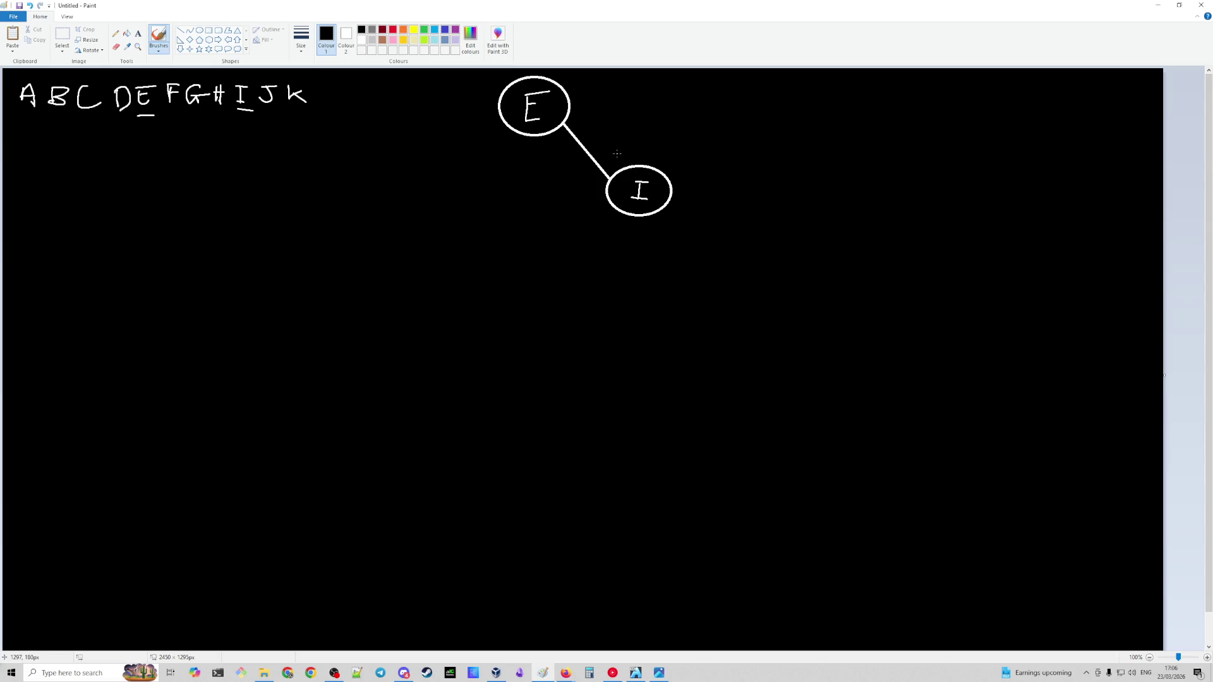
pyautogui.moveTo(140, 124)
pyautogui.mouseDown()
pyautogui.moveTo(200, 144)
pyautogui.moveTo(239, 122)
pyautogui.moveTo(242, 135)
pyautogui.mouseUp()
# - Undo the recent additions and retrace the E in its circle to make it bolder
pyautogui.hotkey('ctrl', 'z')
pyautogui.hotkey('ctrl', 'z')
pyautogui.hotkey('ctrl', 'z')
pyautogui.hotkey('ctrl', 'y')
pyautogui.hotkey('ctrl', 'z')
pyautogui.hotkey('ctrl', 'z')
pyautogui.hotkey('ctrl', 'z')
pyautogui.hotkey('ctrl', 'z')
pyautogui.hotkey('ctrl', 'z')
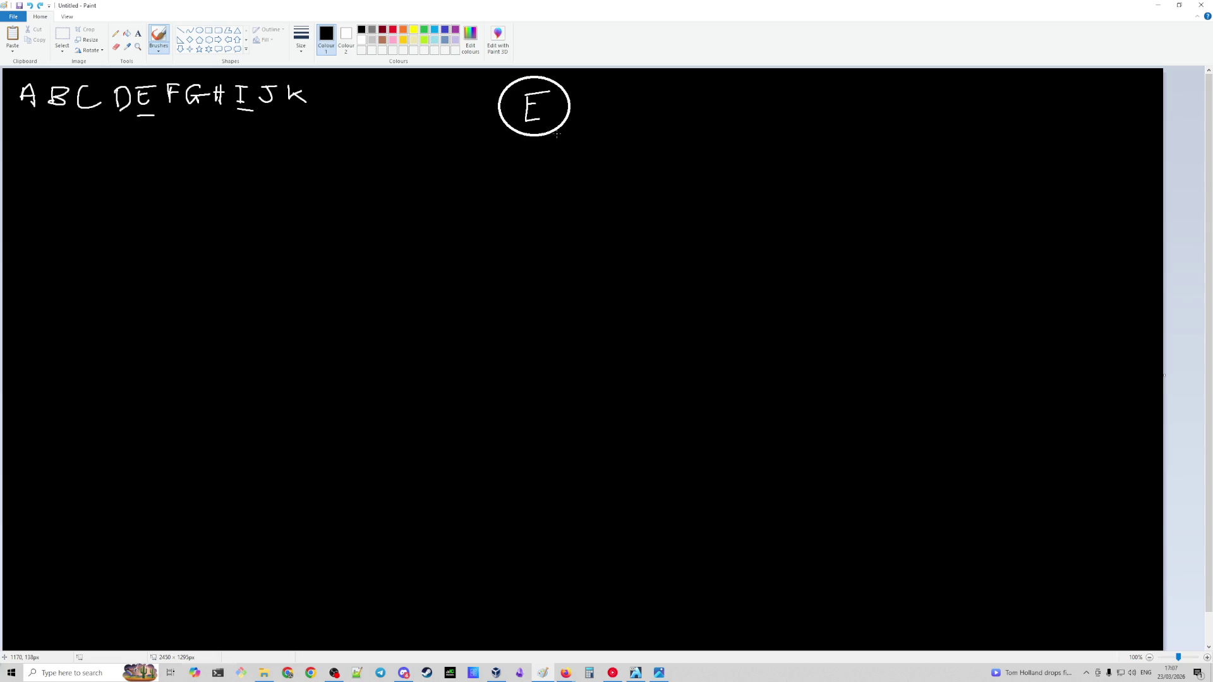
pyautogui.moveTo(523, 109)
pyautogui.mouseDown()
pyautogui.moveTo(551, 99)
pyautogui.moveTo(551, 119)
pyautogui.mouseUp()
pyautogui.moveTo(527, 93); pyautogui.dragTo(550, 90)
pyautogui.click(180, 30)
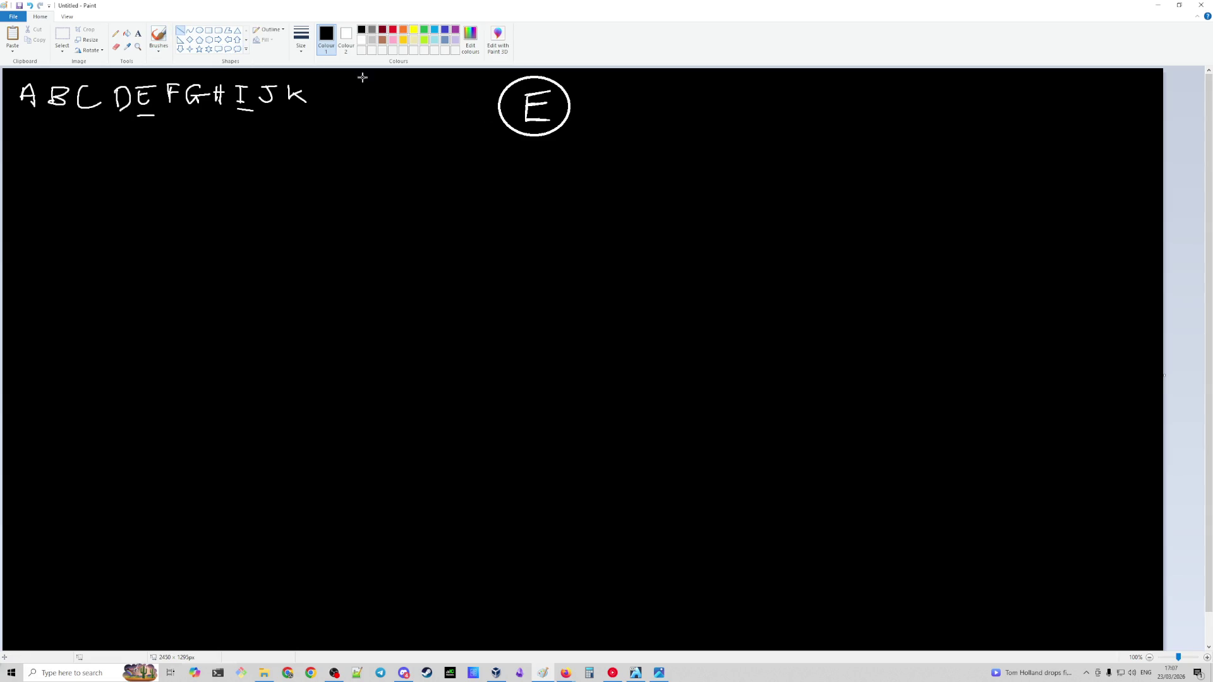
# - Link E down-right to a new circled I, then undo the underline beneath I
pyautogui.moveTo(564, 122); pyautogui.dragTo(624, 177)
pyautogui.moveTo(638, 213); pyautogui.dragTo(687, 172)
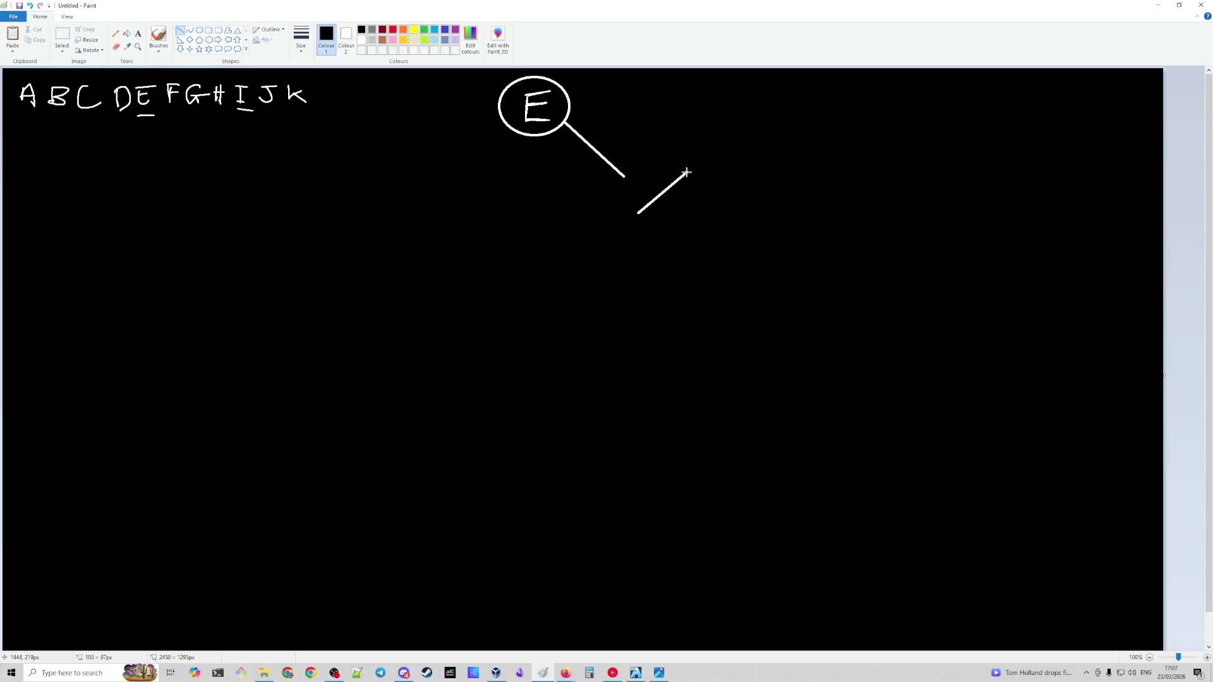
pyautogui.hotkey('ctrl', 'z')
pyautogui.click(199, 30)
pyautogui.moveTo(653, 213)
pyautogui.mouseDown()
pyautogui.moveTo(712, 154)
pyautogui.moveTo(663, 177)
pyautogui.mouseUp()
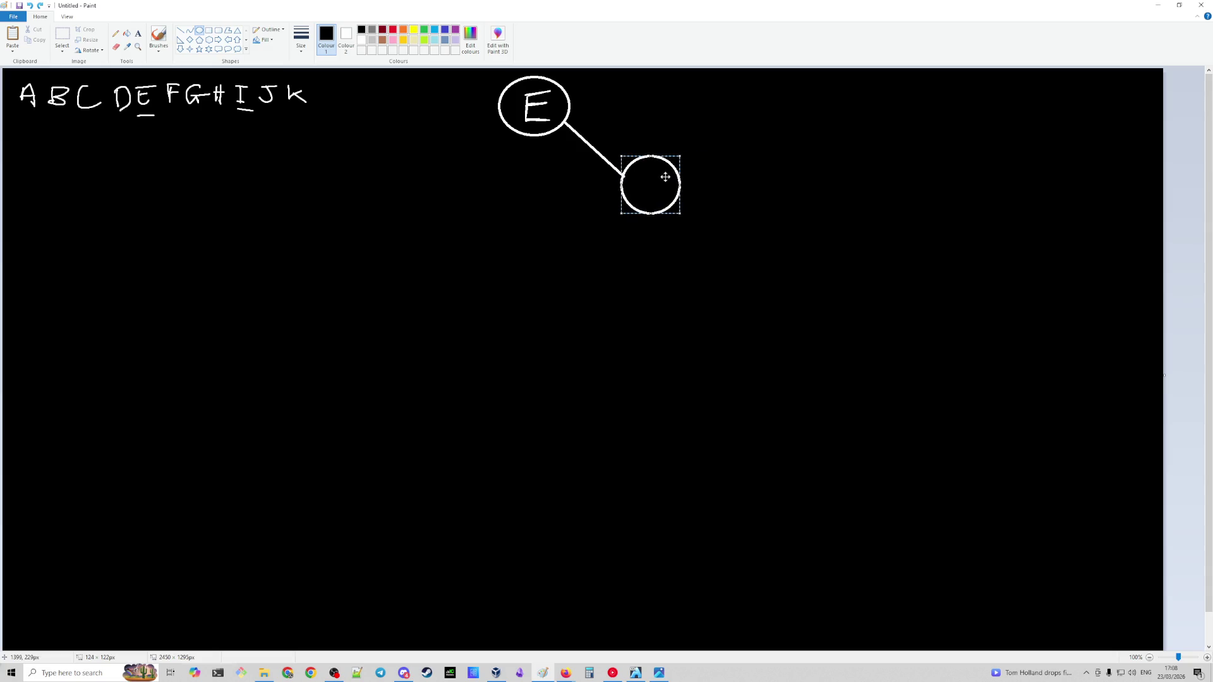
pyautogui.click(158, 36)
pyautogui.moveTo(647, 173)
pyautogui.mouseDown()
pyautogui.moveTo(648, 196)
pyautogui.moveTo(663, 196)
pyautogui.moveTo(659, 171)
pyautogui.mouseUp()
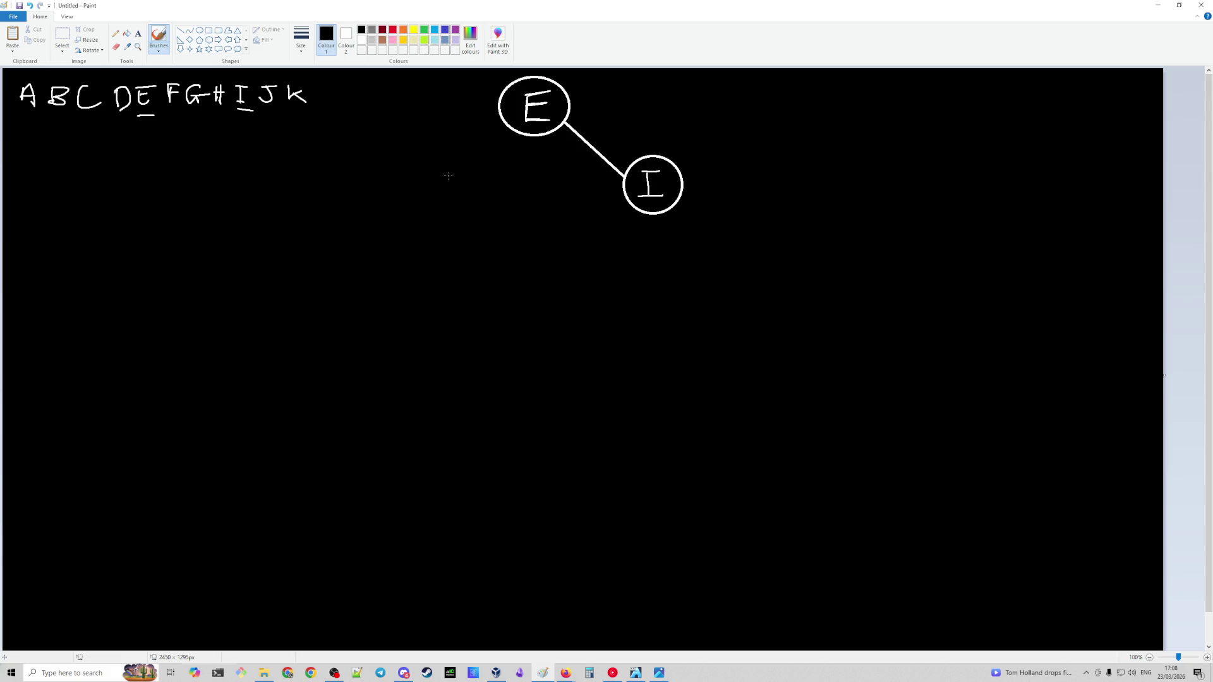
pyautogui.hotkey('ctrl', 'z')
# - Draw a curved arrow from E to G, a hook back from I, and R by the E–I edge
pyautogui.moveTo(141, 112); pyautogui.dragTo(202, 121)
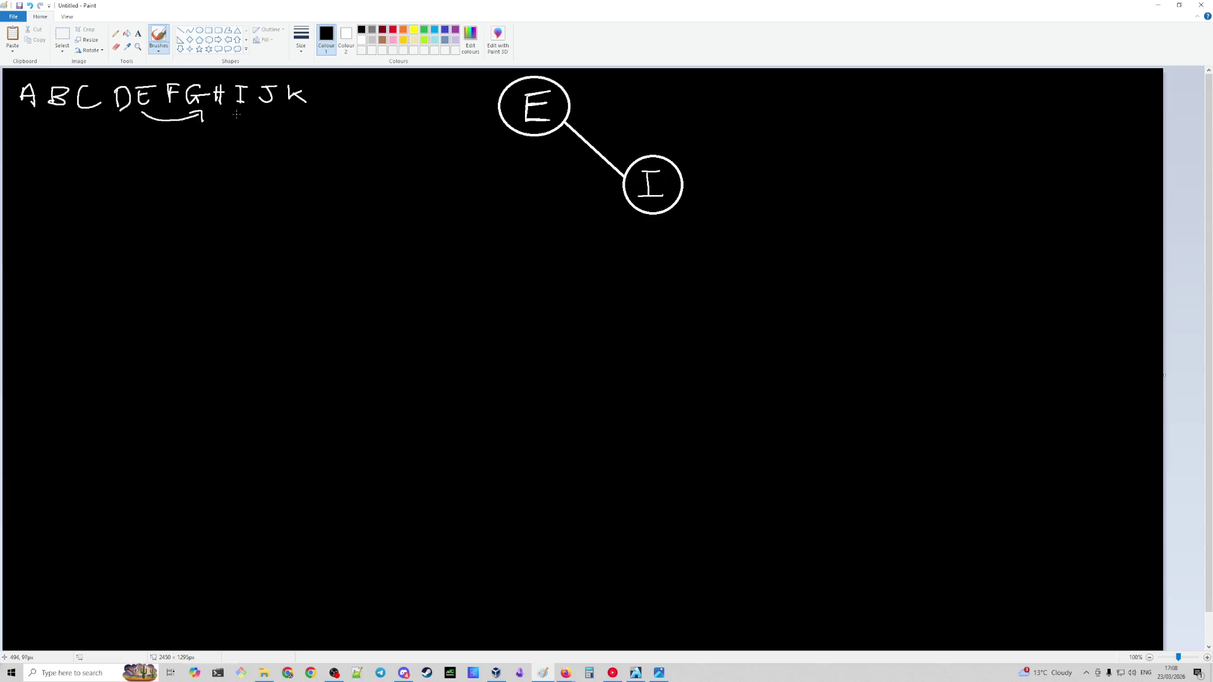
pyautogui.moveTo(250, 109)
pyautogui.mouseDown()
pyautogui.moveTo(213, 116)
pyautogui.moveTo(212, 128)
pyautogui.mouseUp()
pyautogui.moveTo(660, 121)
pyautogui.mouseDown()
pyautogui.moveTo(671, 137)
pyautogui.moveTo(701, 117)
pyautogui.mouseUp()
# - Add a circled G down-left of I with a connecting line, then paint the hook black
pyautogui.click(181, 31)
pyautogui.moveTo(627, 199); pyautogui.dragTo(589, 240)
pyautogui.click(200, 30)
pyautogui.moveTo(538, 248)
pyautogui.mouseDown()
pyautogui.moveTo(605, 303)
pyautogui.moveTo(576, 259)
pyautogui.mouseUp()
pyautogui.click(158, 36)
pyautogui.moveTo(574, 251)
pyautogui.mouseDown()
pyautogui.moveTo(569, 273)
pyautogui.moveTo(585, 267)
pyautogui.mouseUp()
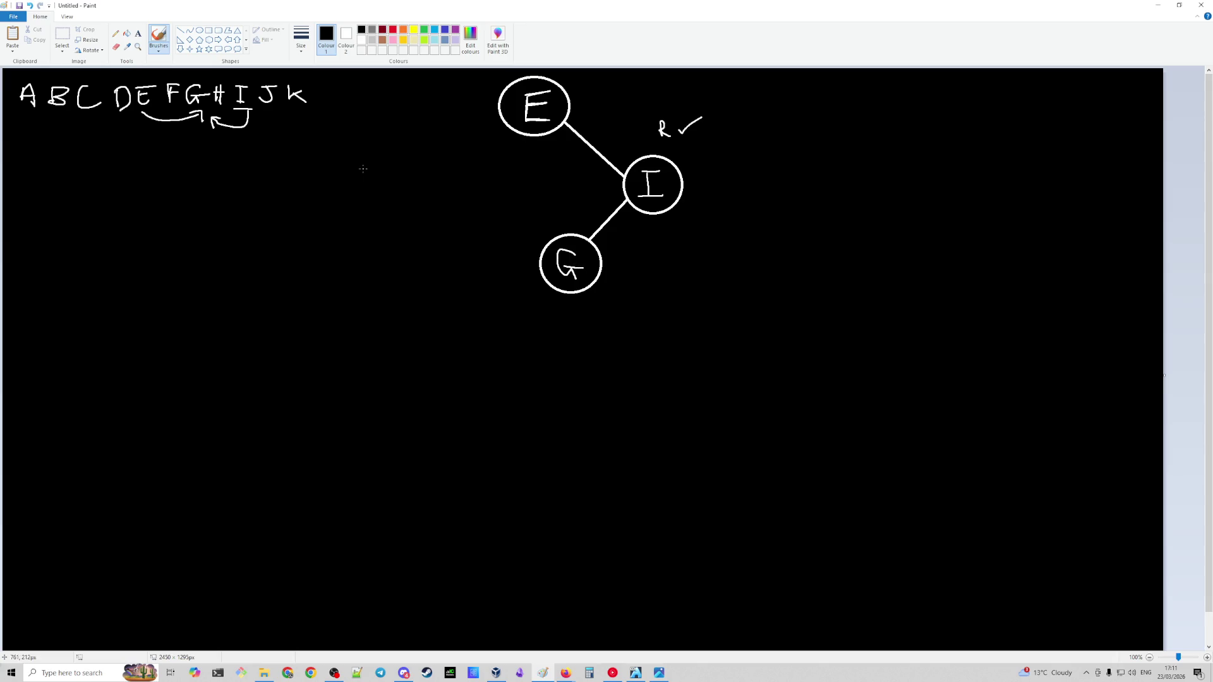
pyautogui.moveTo(249, 112); pyautogui.dragTo(212, 124)
pyautogui.moveTo(203, 115); pyautogui.dragTo(197, 117)
# - Brush black over the leftover curve under D–E and F–G and its last white speck
pyautogui.moveTo(137, 111); pyautogui.dragTo(150, 120)
pyautogui.moveTo(168, 120); pyautogui.dragTo(203, 112)
pyautogui.click(202, 116)
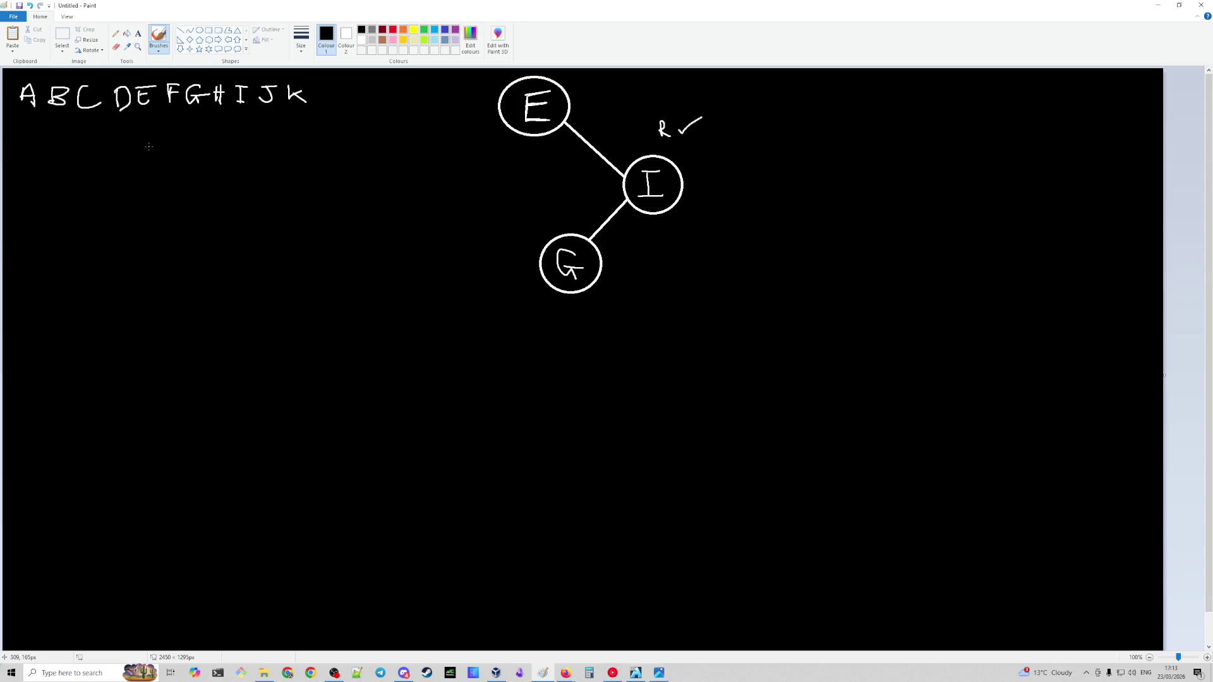
# - Underline A in the letter row and sketch a small node chain, undoing the extra strokes
pyautogui.moveTo(136, 112); pyautogui.dragTo(139, 110)
pyautogui.hotkey('ctrl', 'z')
pyautogui.moveTo(22, 118); pyautogui.dragTo(92, 120)
pyautogui.moveTo(302, 182)
pyautogui.mouseDown()
pyautogui.moveTo(247, 283)
pyautogui.moveTo(274, 228)
pyautogui.mouseUp()
pyautogui.moveTo(289, 217); pyautogui.dragTo(297, 204)
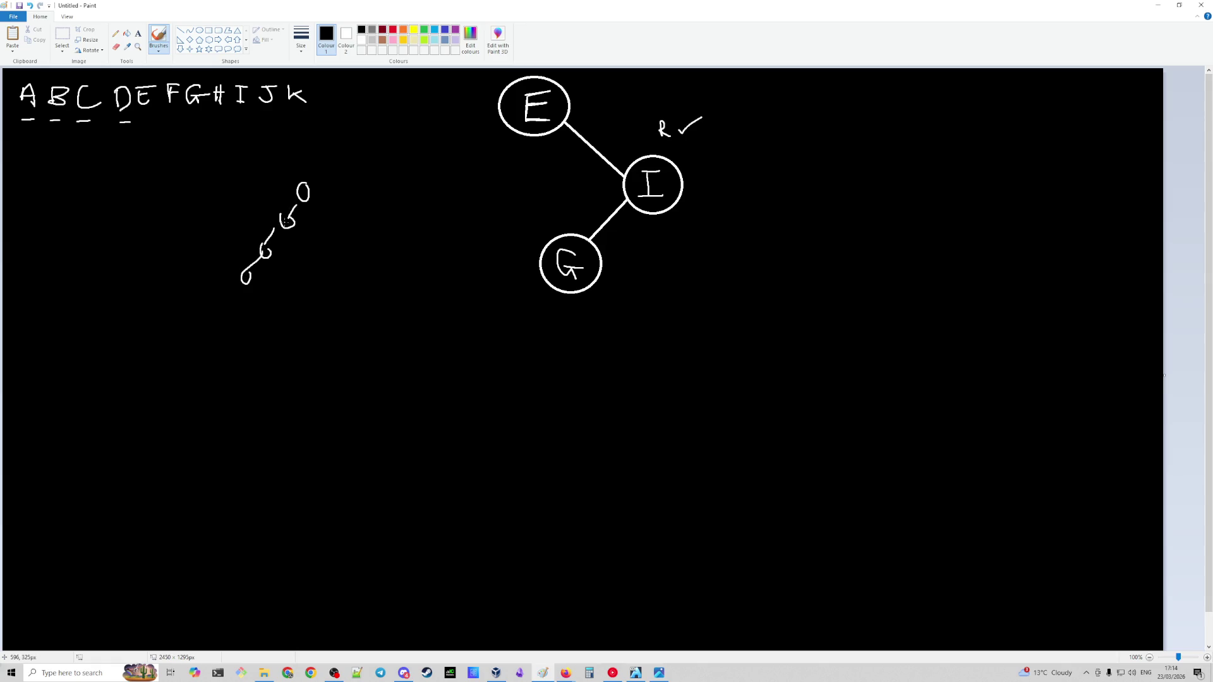
pyautogui.hotkey('ctrl', 'z')
pyautogui.hotkey('ctrl', 'z')
pyautogui.hotkey('ctrl', 'z')
pyautogui.hotkey('ctrl', 'z')
pyautogui.hotkey('ctrl', 'z')
pyautogui.hotkey('ctrl', 'z')
pyautogui.hotkey('ctrl', 'z')
pyautogui.hotkey('ctrl', 'z')
pyautogui.hotkey('ctrl', 'z')
pyautogui.hotkey('ctrl', 'z')
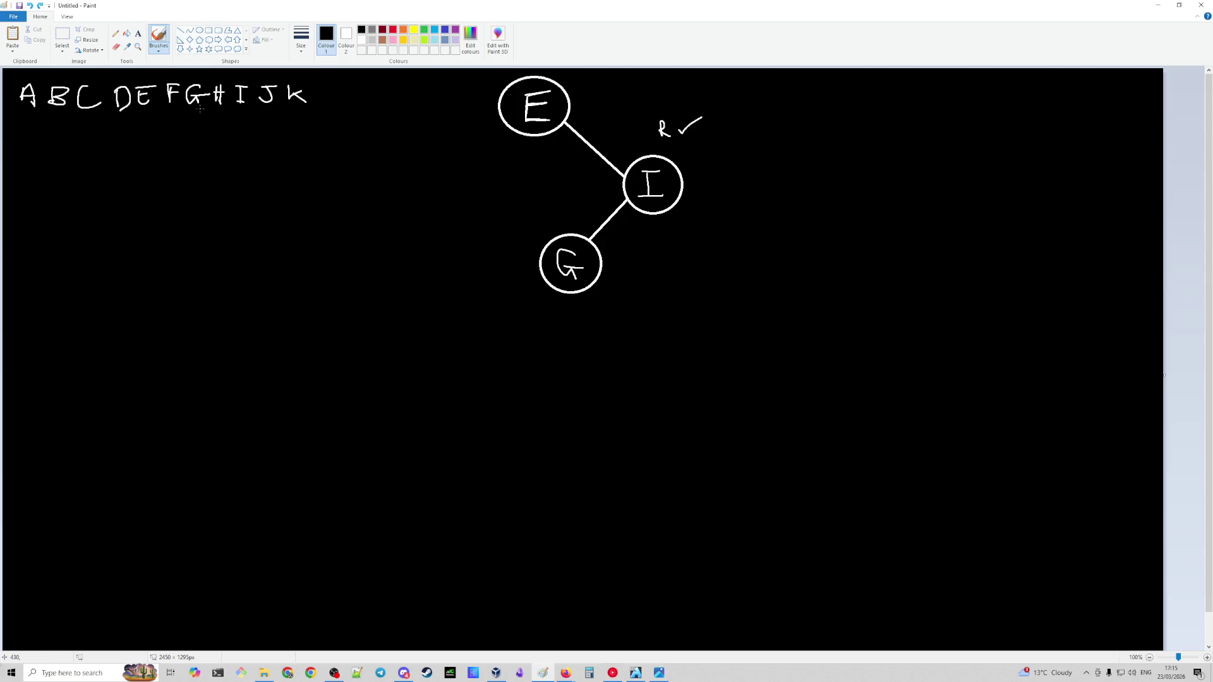
pyautogui.moveTo(186, 110); pyautogui.dragTo(190, 111)
pyautogui.moveTo(410, 179)
pyautogui.mouseDown()
pyautogui.moveTo(417, 198)
pyautogui.moveTo(429, 169)
pyautogui.moveTo(517, 126)
pyautogui.mouseUp()
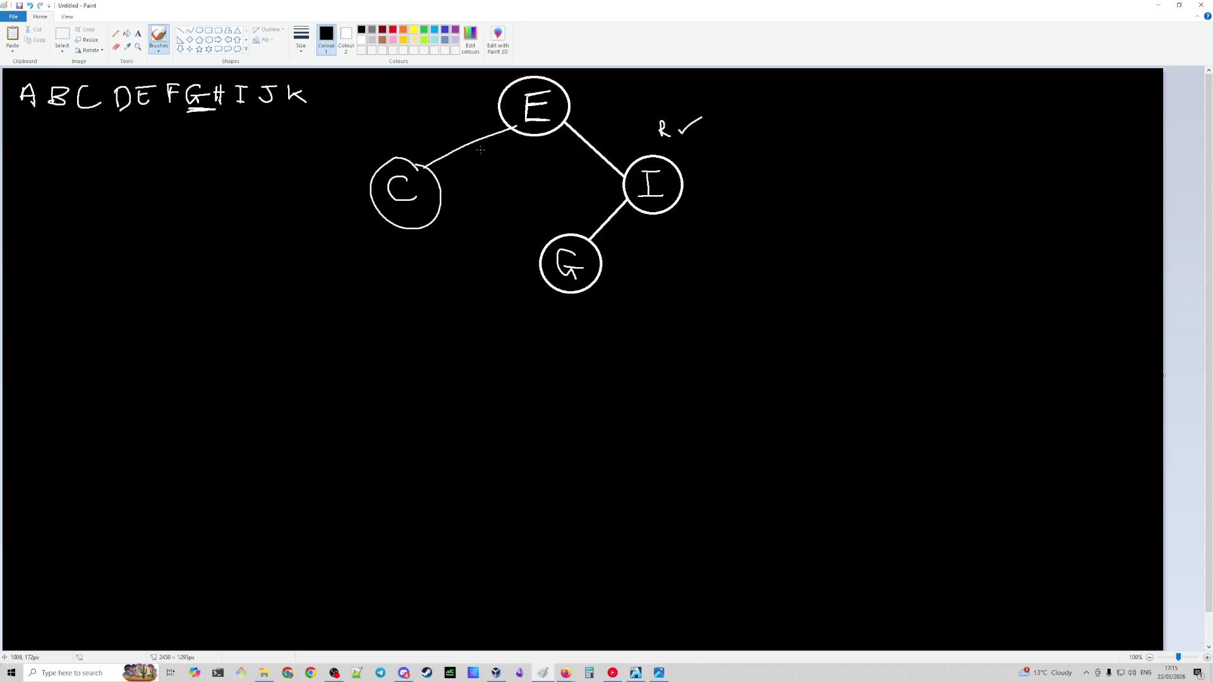
pyautogui.hotkey('ctrl', 'z')
pyautogui.hotkey('ctrl', 'z')
pyautogui.hotkey('ctrl', 'z')
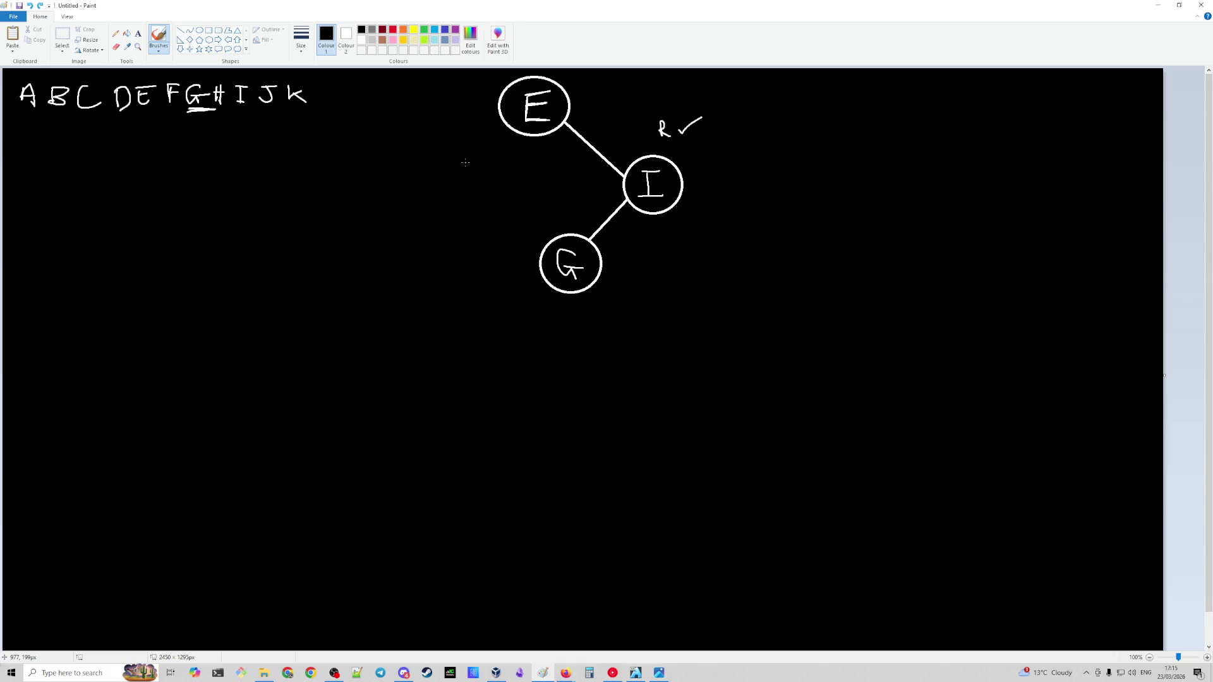
pyautogui.hotkey('ctrl', 'z')
pyautogui.moveTo(363, 205)
pyautogui.mouseDown()
pyautogui.moveTo(381, 206)
pyautogui.moveTo(406, 162)
pyautogui.moveTo(504, 124)
pyautogui.mouseUp()
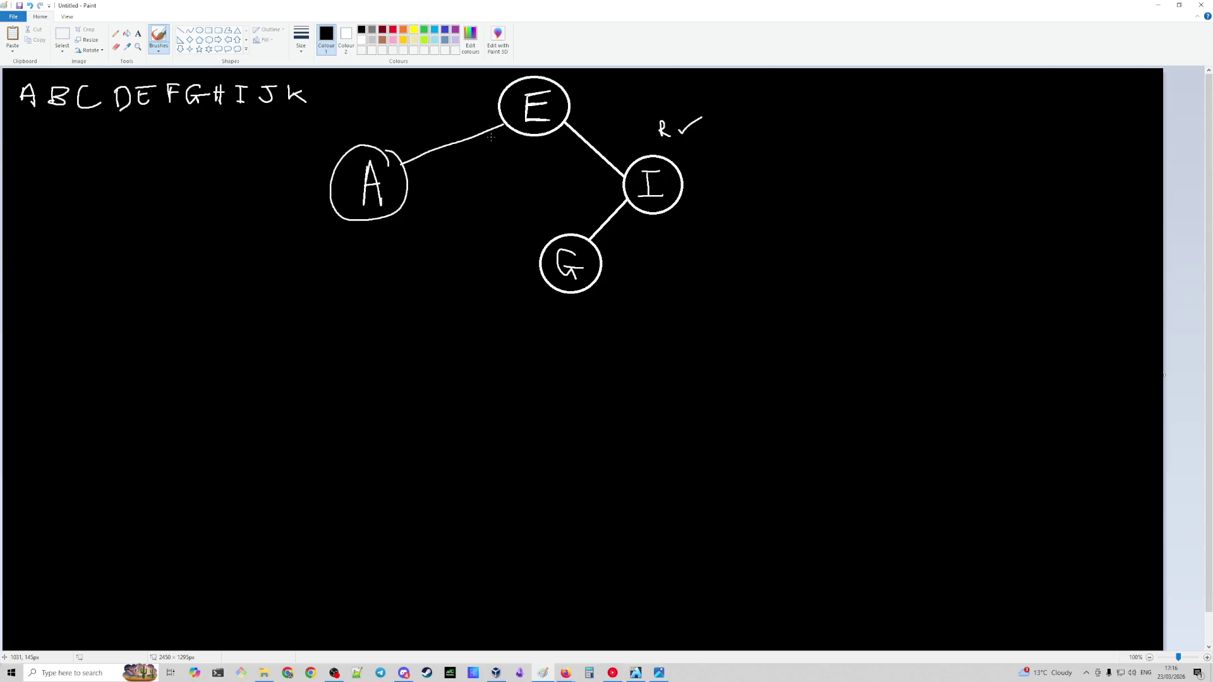
pyautogui.hotkey('ctrl', 'z')
pyautogui.hotkey('ctrl', 'z')
pyautogui.hotkey('ctrl', 'z')
pyautogui.hotkey('ctrl', 'z')
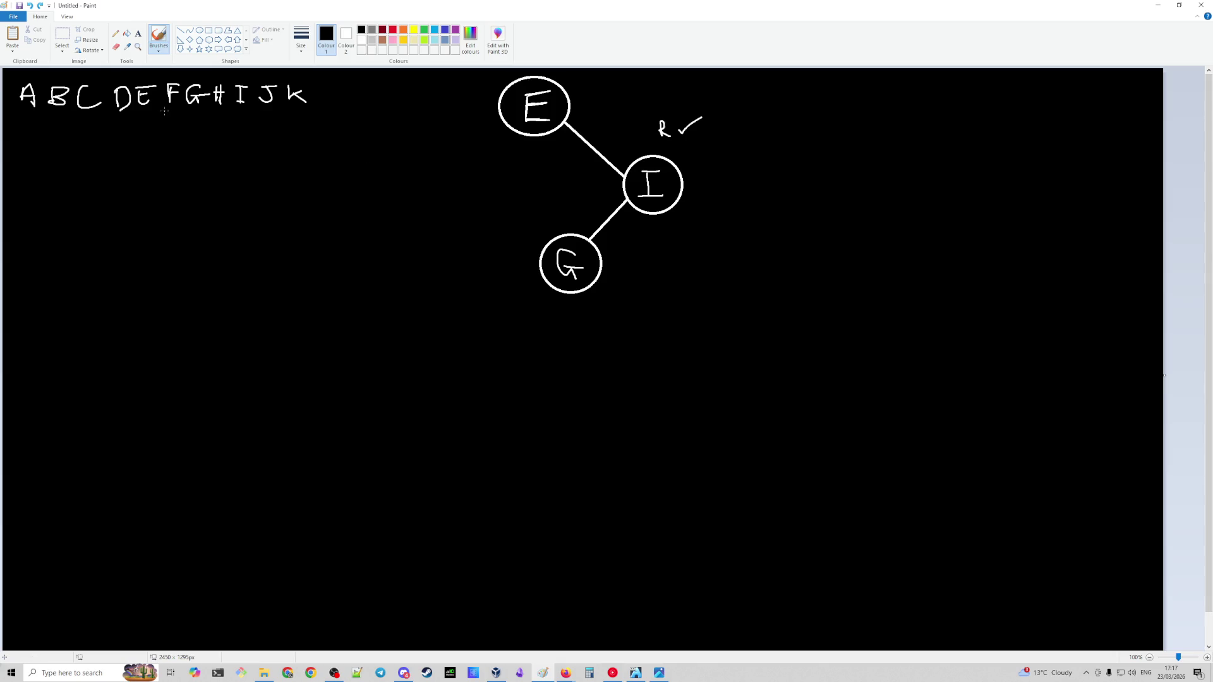
# - Discard a trial E-to-F arrow, then paint over the tick and R beside node I in black
pyautogui.moveTo(140, 114)
pyautogui.mouseDown()
pyautogui.moveTo(174, 109)
pyautogui.moveTo(171, 119)
pyautogui.mouseUp()
pyautogui.hotkey('ctrl', 'z')
pyautogui.hotkey('ctrl', 'z')
pyautogui.hotkey('ctrl', 'z')
pyautogui.moveTo(703, 117); pyautogui.dragTo(661, 131)
pyautogui.moveTo(661, 131); pyautogui.dragTo(667, 124)
pyautogui.moveTo(668, 135); pyautogui.dragTo(685, 127)
pyautogui.click(184, 30)
# - Draw a circled F node on a down-left edge from G, then undo it
pyautogui.moveTo(547, 283); pyautogui.dragTo(509, 327)
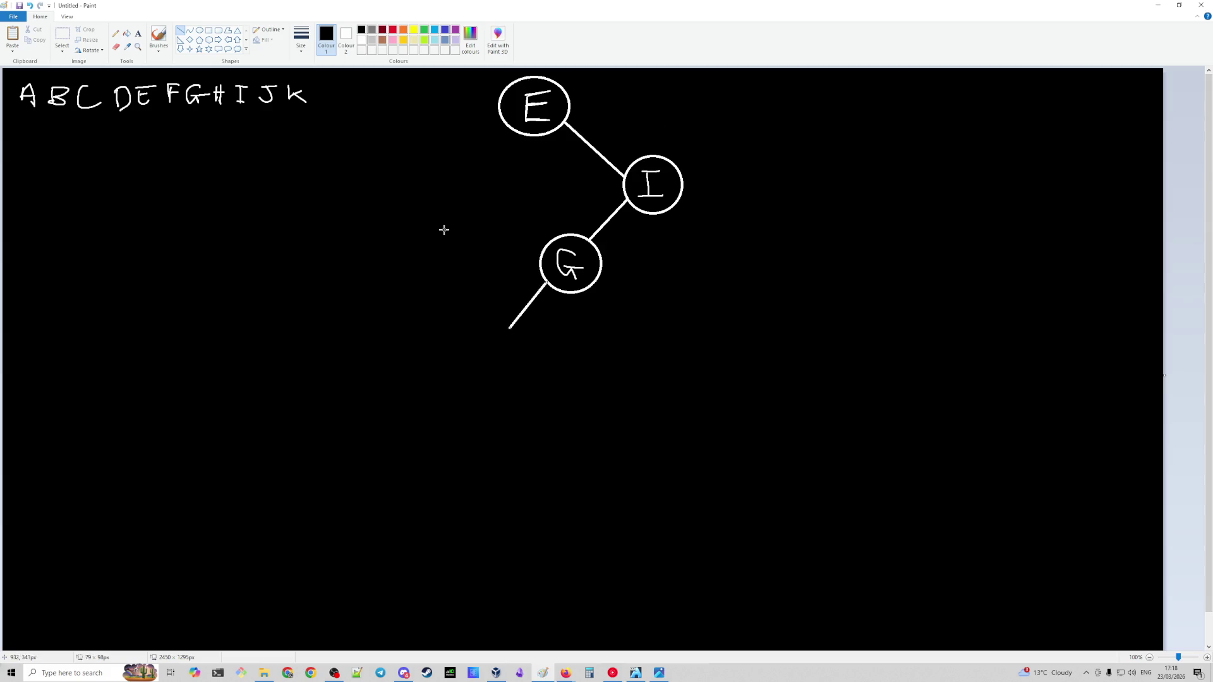
pyautogui.click(199, 30)
pyautogui.moveTo(449, 314)
pyautogui.mouseDown()
pyautogui.moveTo(508, 356)
pyautogui.moveTo(516, 381)
pyautogui.mouseUp()
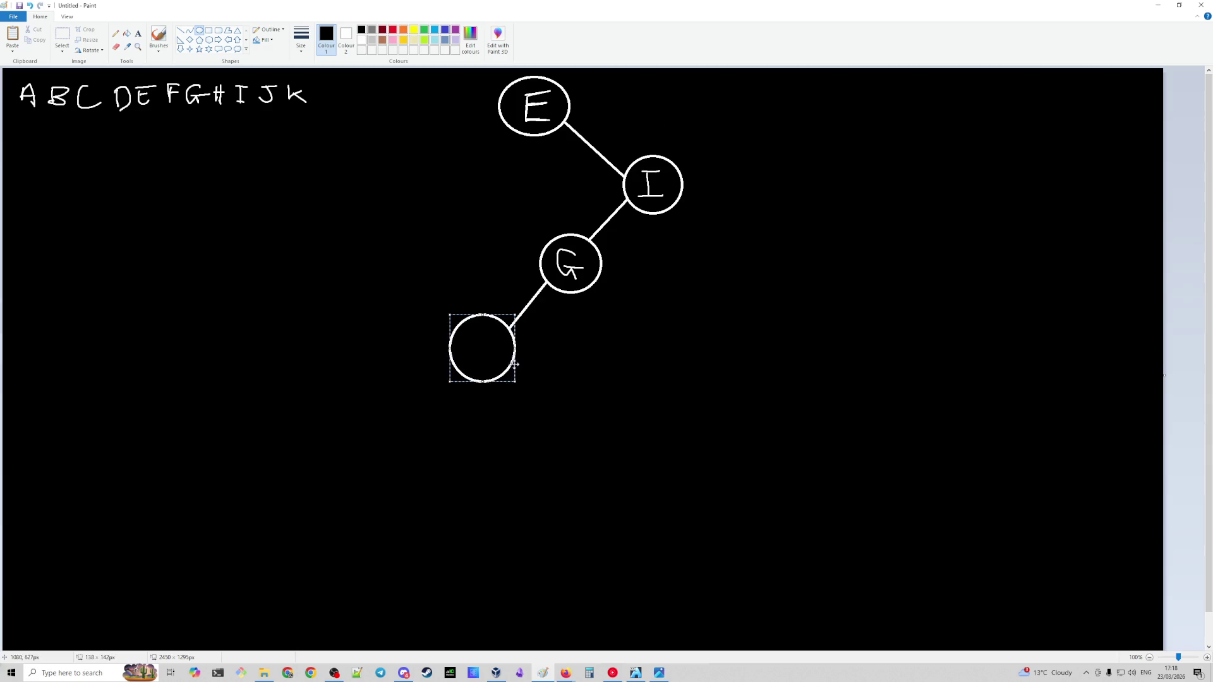
pyautogui.click(158, 36)
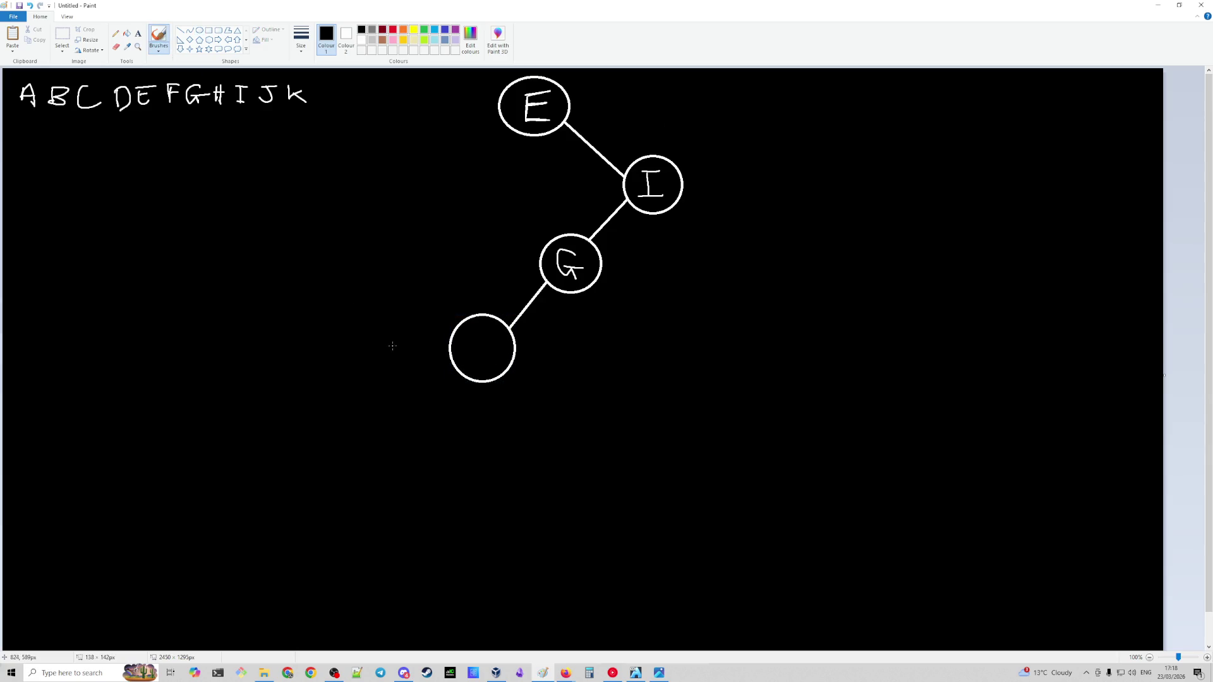
pyautogui.moveTo(478, 342)
pyautogui.mouseDown()
pyautogui.moveTo(478, 366)
pyautogui.moveTo(495, 341)
pyautogui.moveTo(490, 352)
pyautogui.mouseUp()
pyautogui.hotkey('ctrl', 'z')
pyautogui.hotkey('ctrl', 'z')
pyautogui.hotkey('ctrl', 'z')
pyautogui.hotkey('ctrl', 'z')
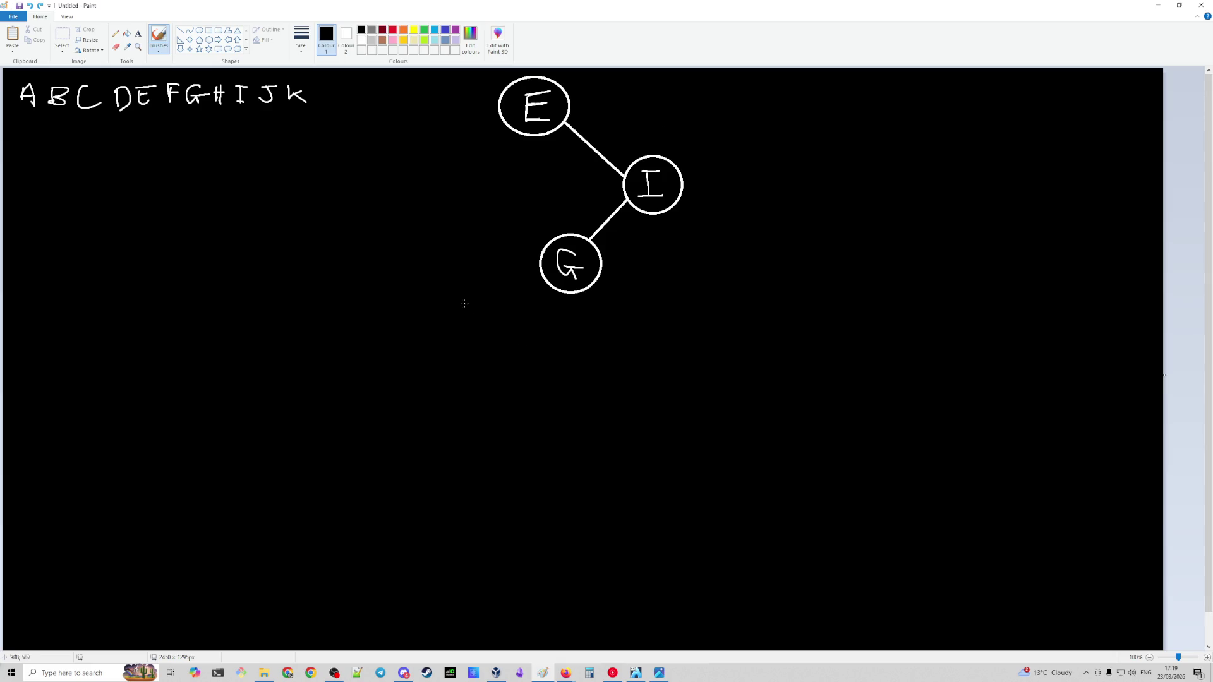
# - Underline D and E in the letter row and write an R beside node E
pyautogui.moveTo(134, 109)
pyautogui.mouseDown()
pyautogui.moveTo(218, 113)
pyautogui.moveTo(203, 120)
pyautogui.mouseUp()
pyautogui.moveTo(631, 94)
pyautogui.mouseDown()
pyautogui.moveTo(631, 113)
pyautogui.moveTo(651, 110)
pyautogui.mouseUp()
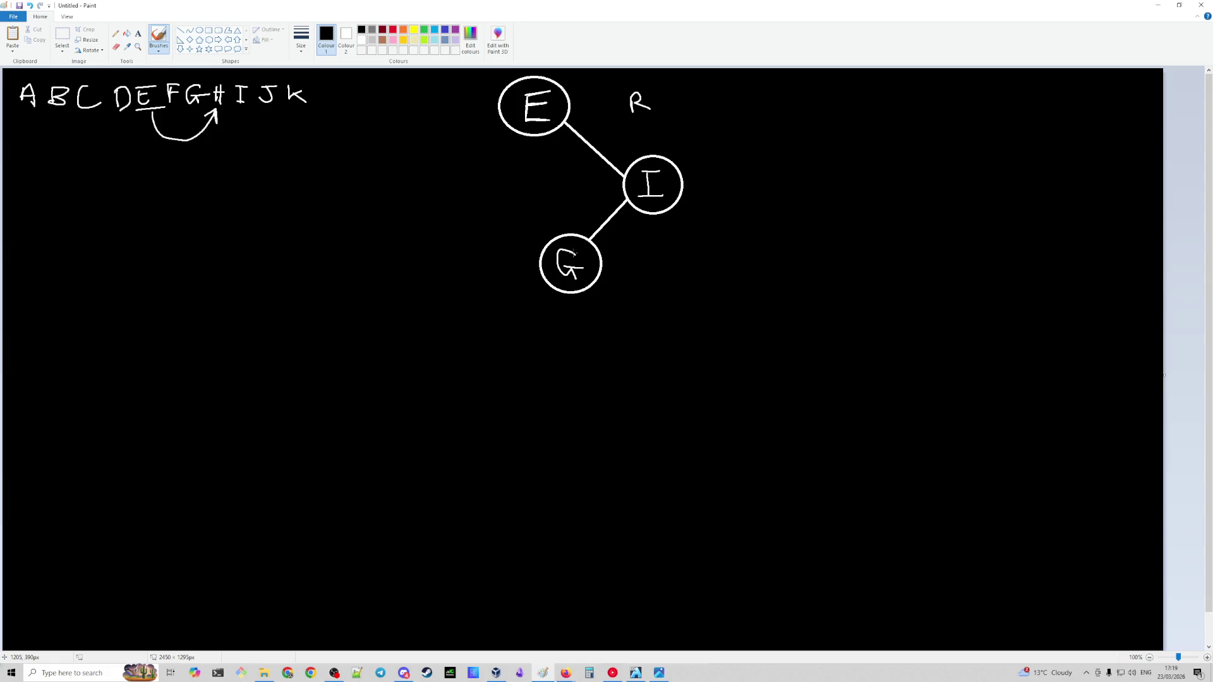
# - Draw a down-right edge from G to a new circle for H, undoing a mistaken letter
pyautogui.click(180, 29)
pyautogui.moveTo(591, 285); pyautogui.dragTo(623, 321)
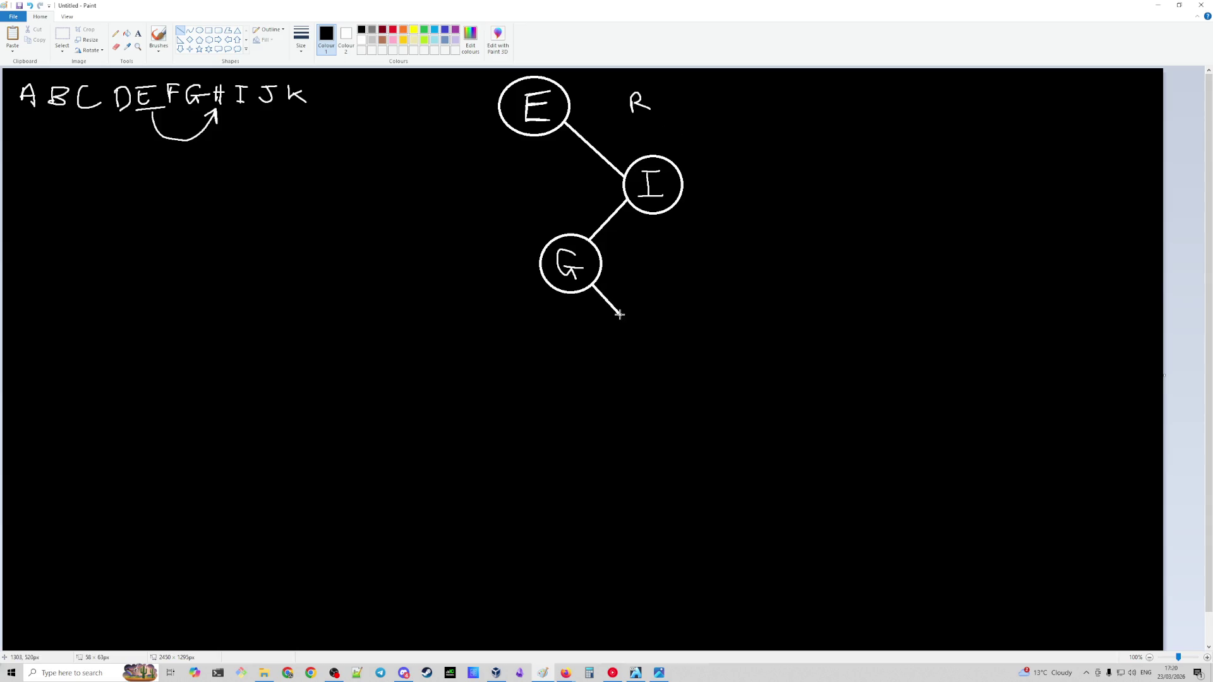
pyautogui.click(199, 30)
pyautogui.moveTo(635, 355)
pyautogui.mouseDown()
pyautogui.moveTo(693, 304)
pyautogui.moveTo(664, 321)
pyautogui.mouseUp()
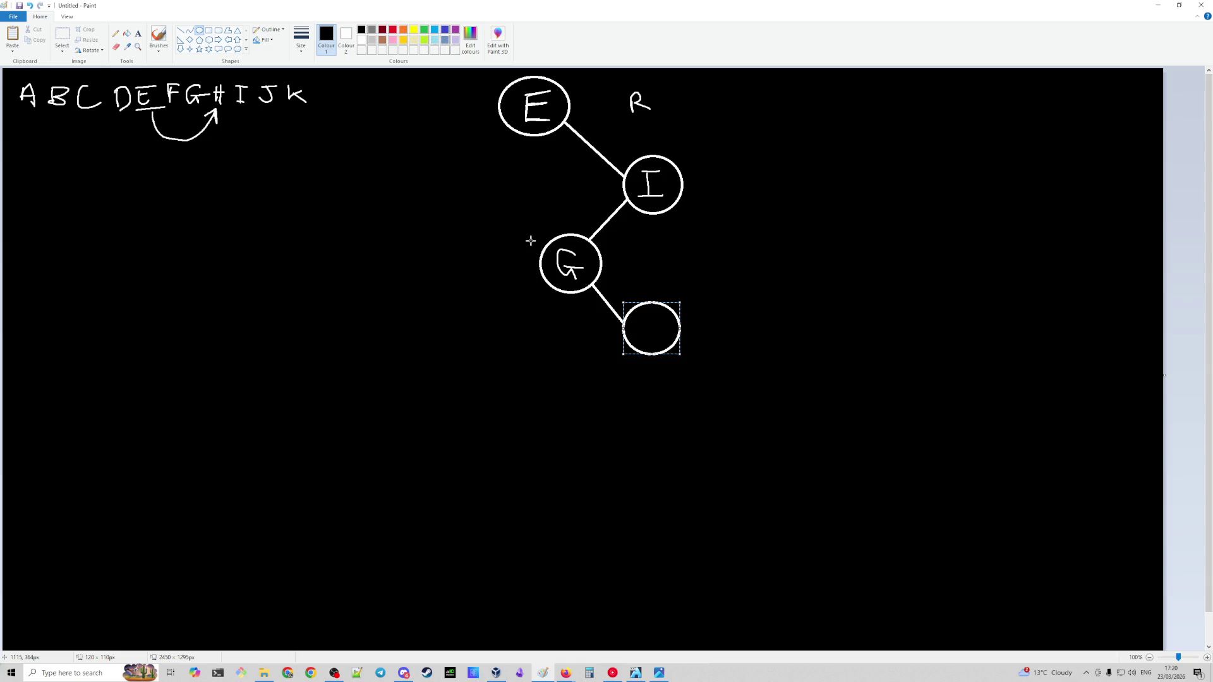
pyautogui.click(158, 36)
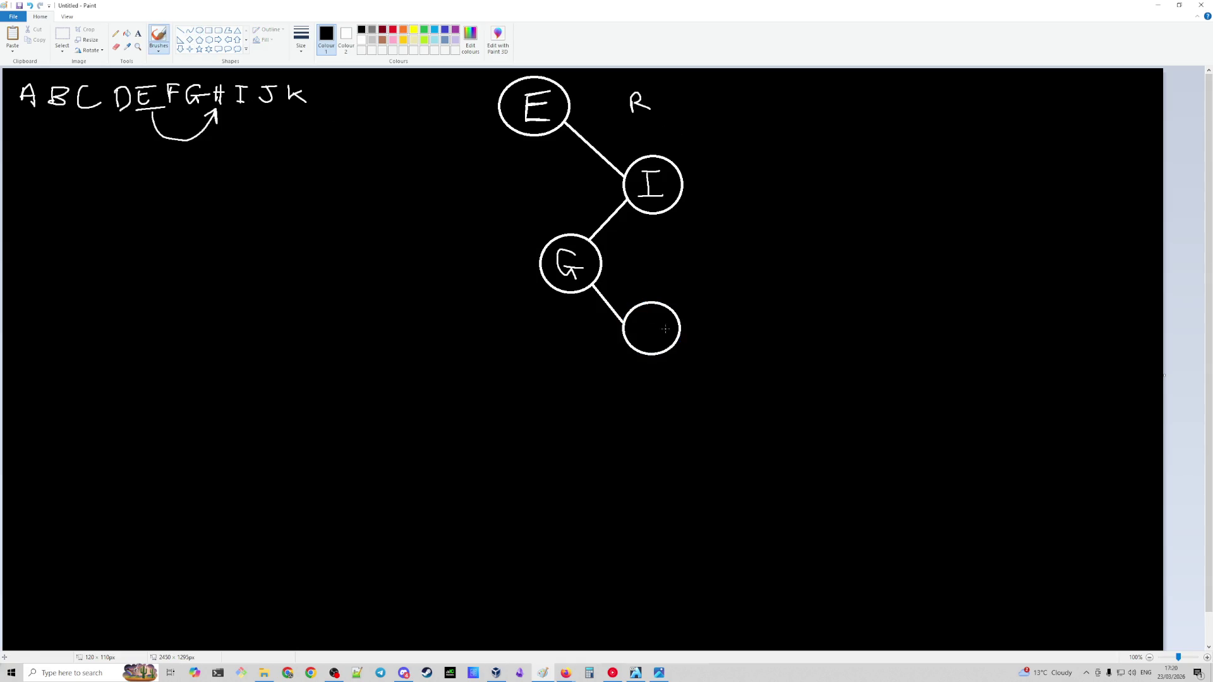
pyautogui.moveTo(643, 319)
pyautogui.mouseDown()
pyautogui.moveTo(647, 338)
pyautogui.moveTo(665, 328)
pyautogui.mouseUp()
pyautogui.hotkey('ctrl', 'z')
pyautogui.hotkey('ctrl', 'z')
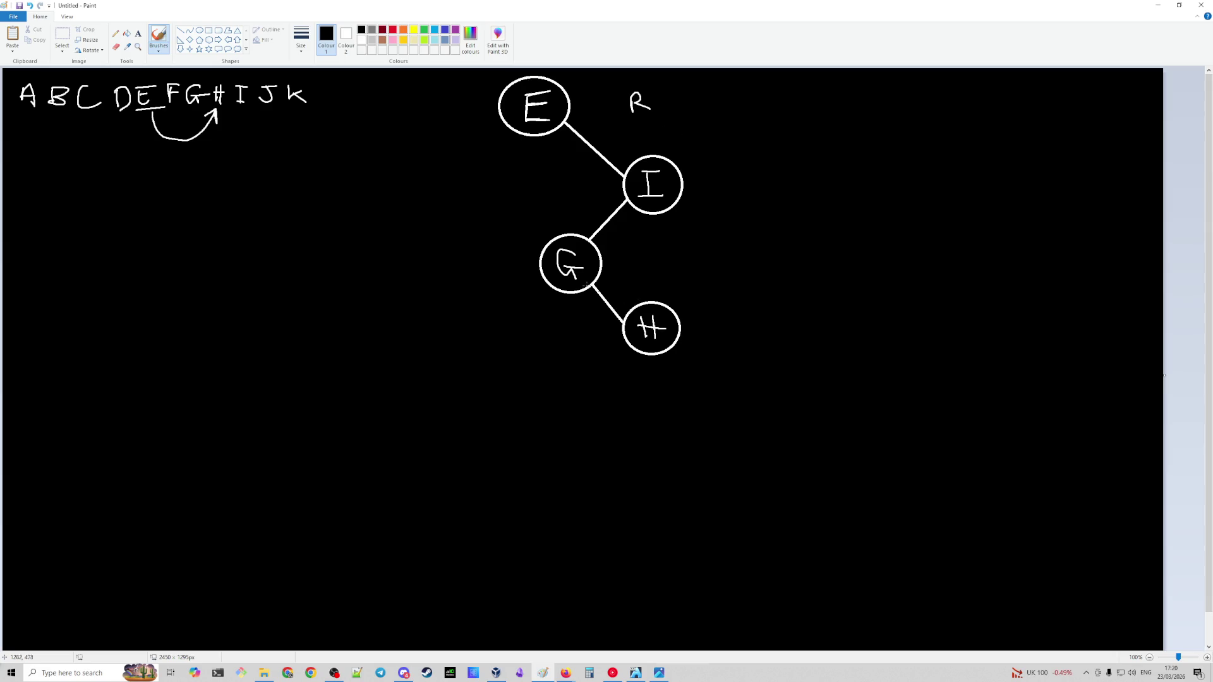
# - Add a circled F on a down-left edge from G, then bring up binary_tree.png
pyautogui.click(182, 31)
pyautogui.moveTo(545, 278); pyautogui.dragTo(510, 319)
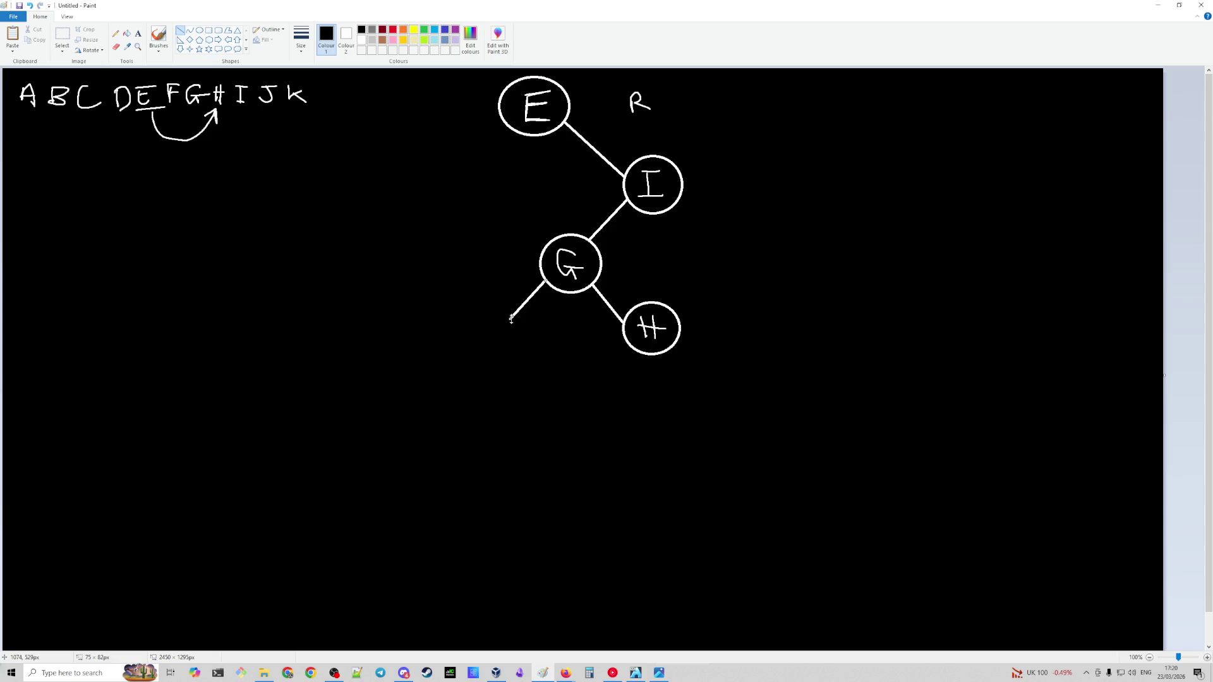
pyautogui.click(206, 40)
pyautogui.click(199, 29)
pyautogui.moveTo(468, 323); pyautogui.dragTo(522, 369)
pyautogui.moveTo(466, 322); pyautogui.dragTo(502, 347)
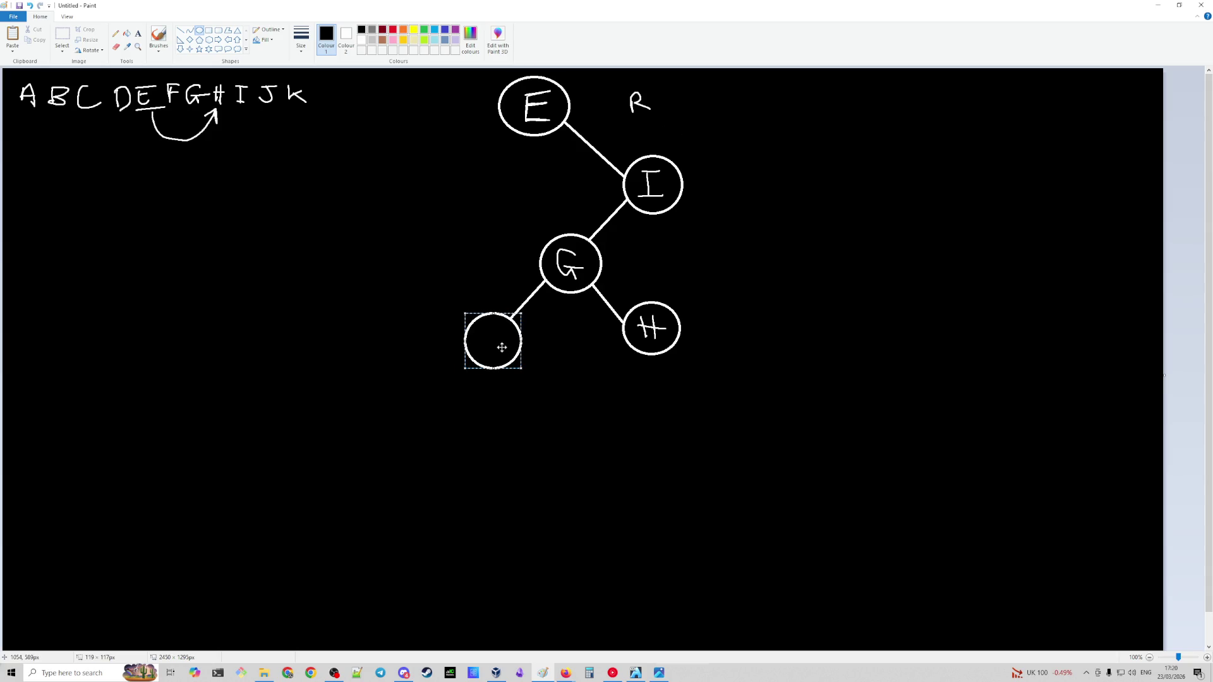
pyautogui.click(158, 38)
pyautogui.moveTo(490, 330)
pyautogui.mouseDown()
pyautogui.moveTo(490, 348)
pyautogui.moveTo(502, 339)
pyautogui.mouseUp()
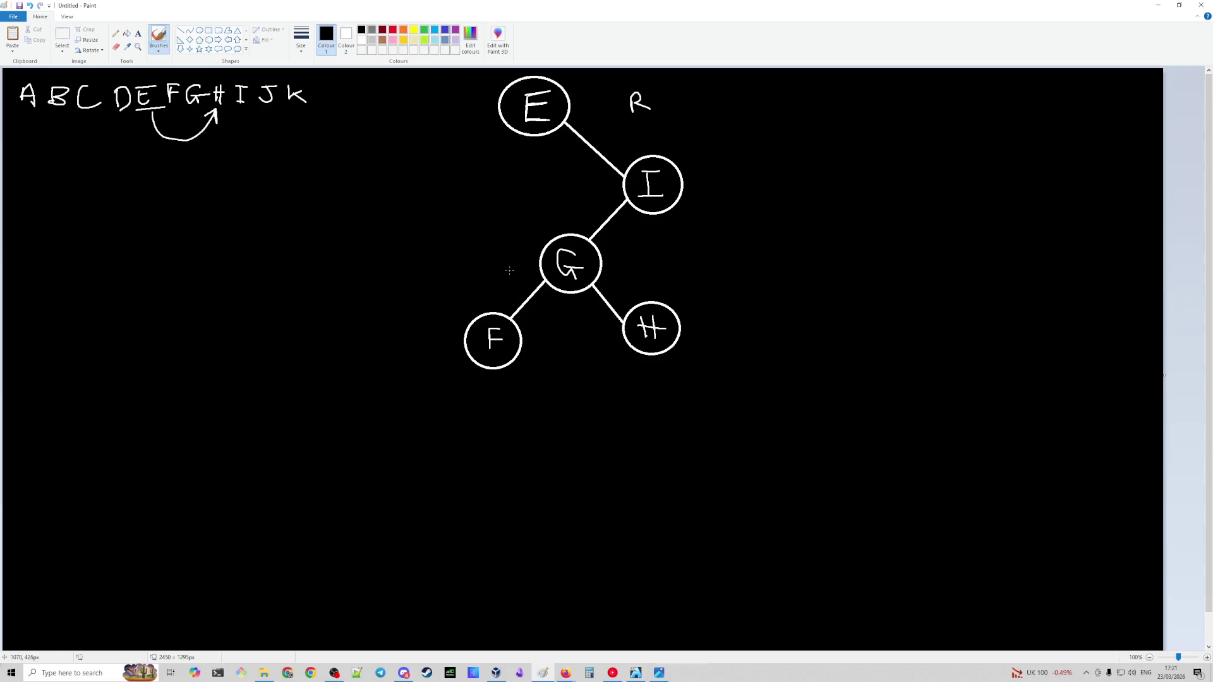
pyautogui.hotkey('alt', 'Tab')
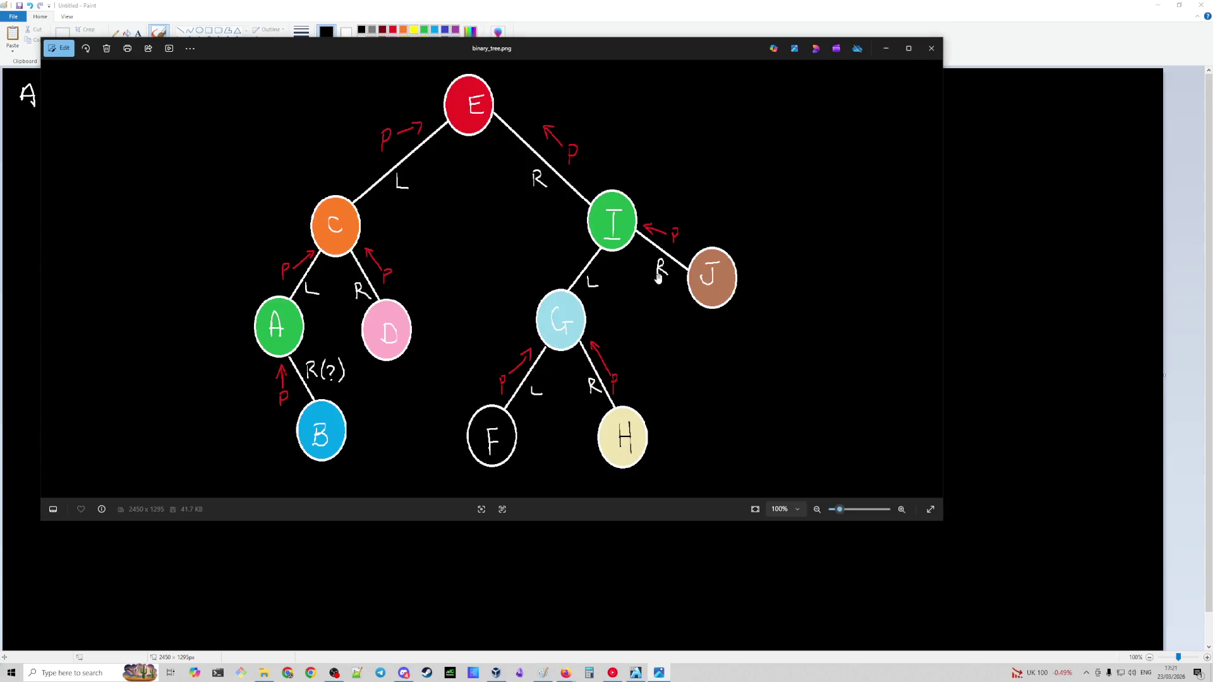
pyautogui.hotkey('alt', 'Tab')
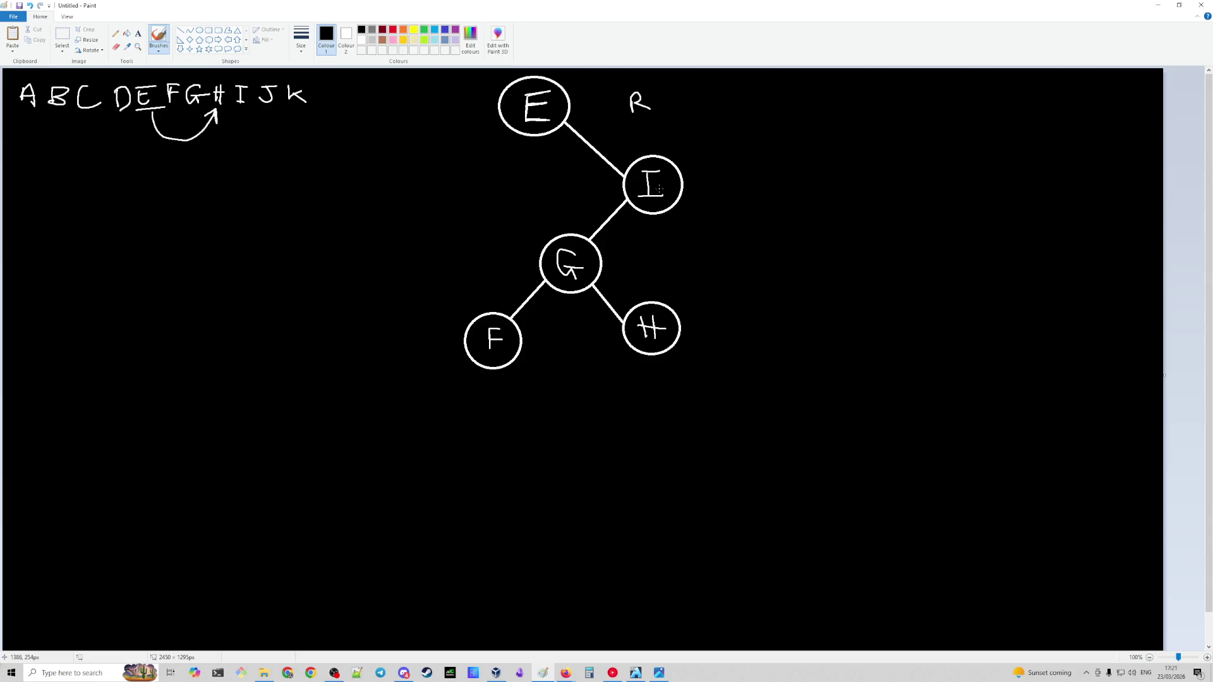
# - Draw a down-right edge from I to a new circled J node
pyautogui.click(181, 30)
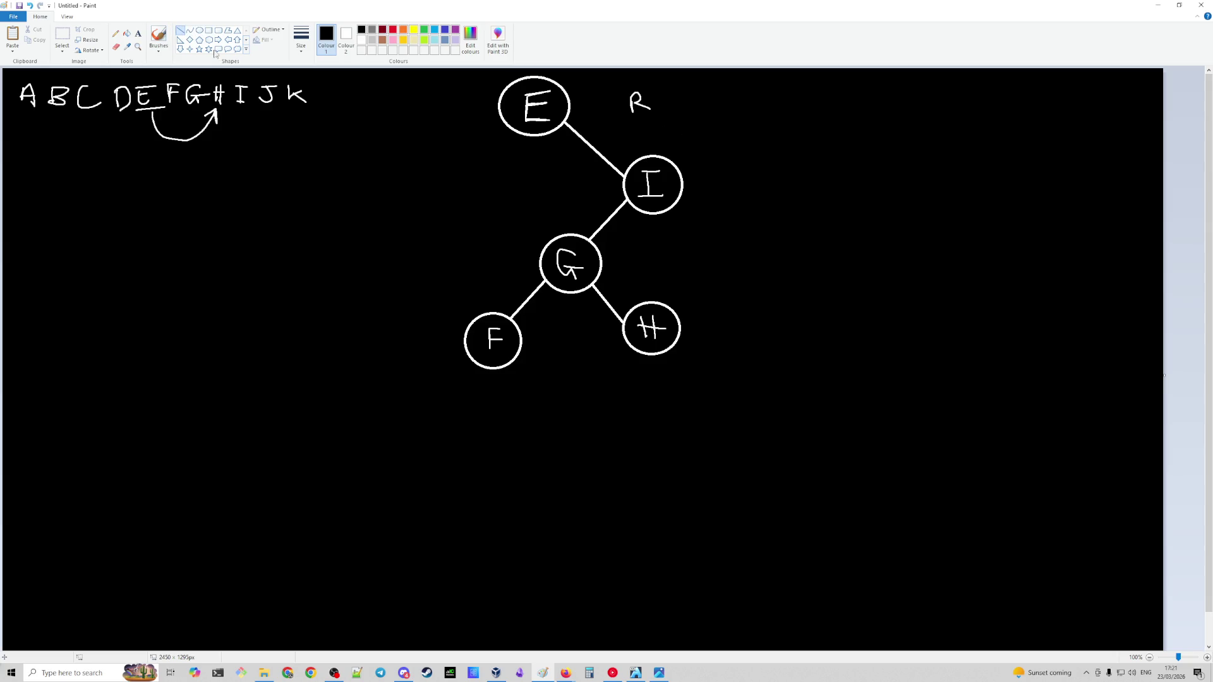
pyautogui.moveTo(681, 202); pyautogui.dragTo(733, 237)
pyautogui.click(200, 30)
pyautogui.moveTo(776, 270); pyautogui.dragTo(732, 226)
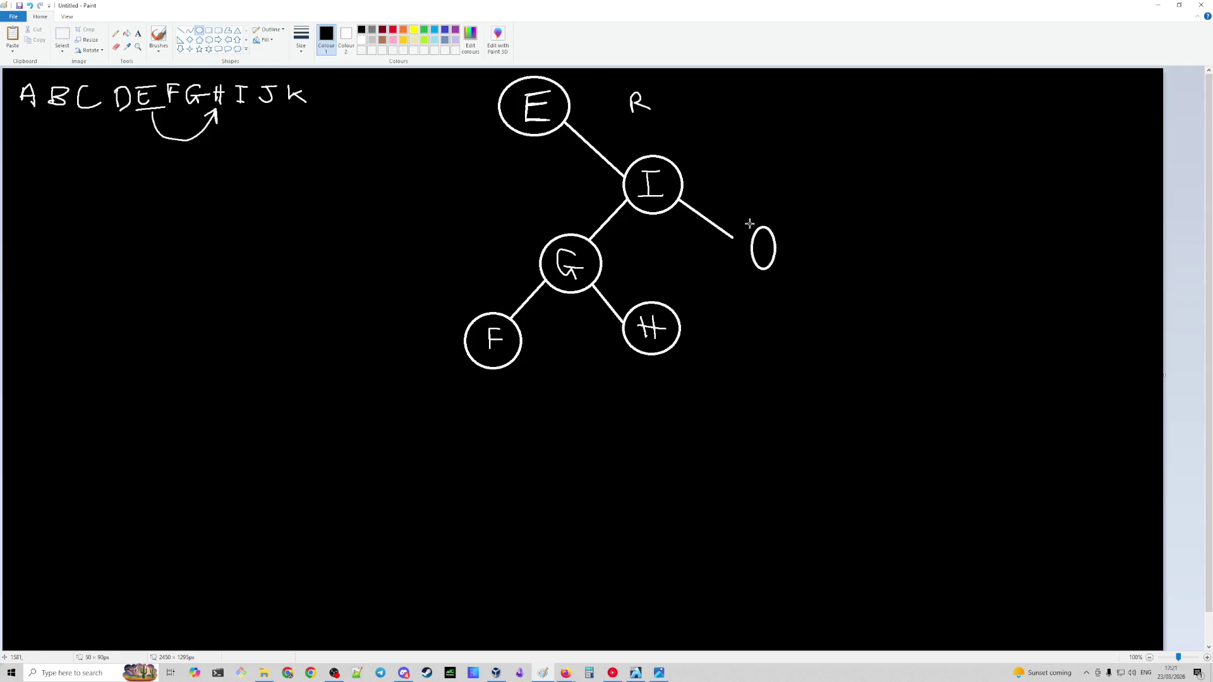
pyautogui.moveTo(731, 225); pyautogui.dragTo(791, 280)
pyautogui.click(158, 37)
pyautogui.moveTo(765, 246)
pyautogui.mouseDown()
pyautogui.moveTo(754, 255)
pyautogui.moveTo(772, 246)
pyautogui.mouseUp()
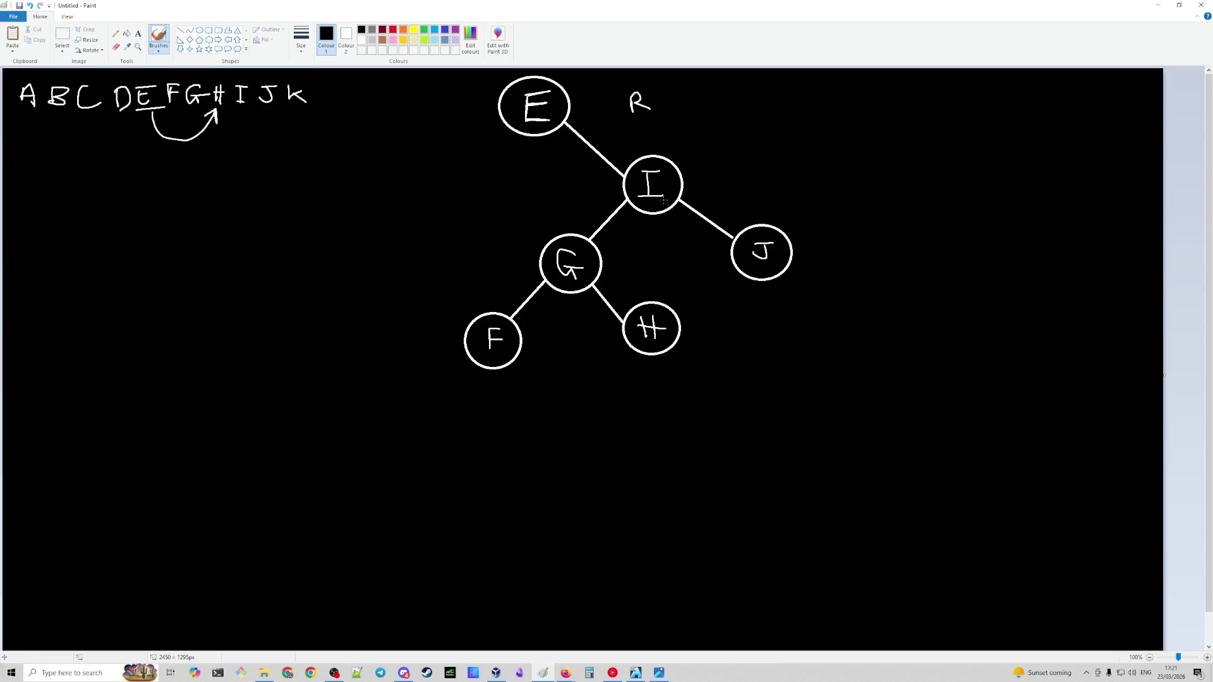
# - Underline C with a curved arrow to E and partly paint over the R beside E
pyautogui.moveTo(70, 116); pyautogui.dragTo(141, 111)
pyautogui.moveTo(144, 112); pyautogui.dragTo(144, 125)
pyautogui.moveTo(639, 105)
pyautogui.mouseDown()
pyautogui.moveTo(635, 90)
pyautogui.moveTo(649, 105)
pyautogui.mouseUp()
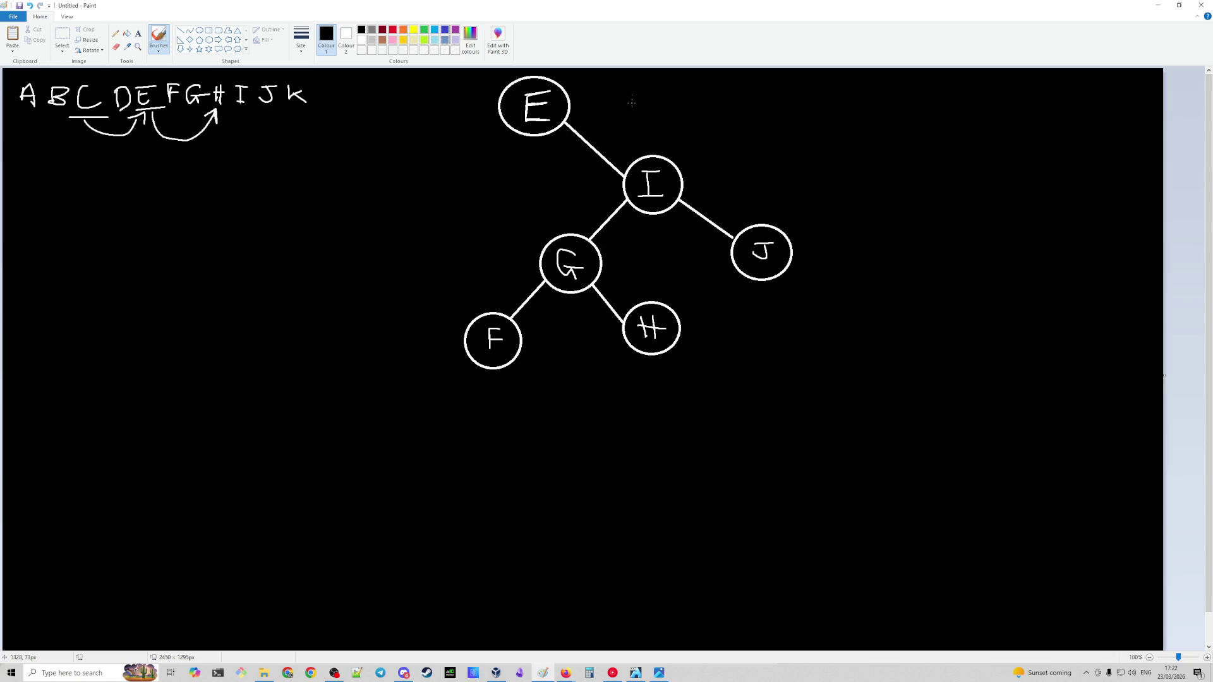
# - Draw a down-left branch from E to a new circled C node
pyautogui.click(180, 29)
pyautogui.moveTo(502, 118); pyautogui.dragTo(457, 156)
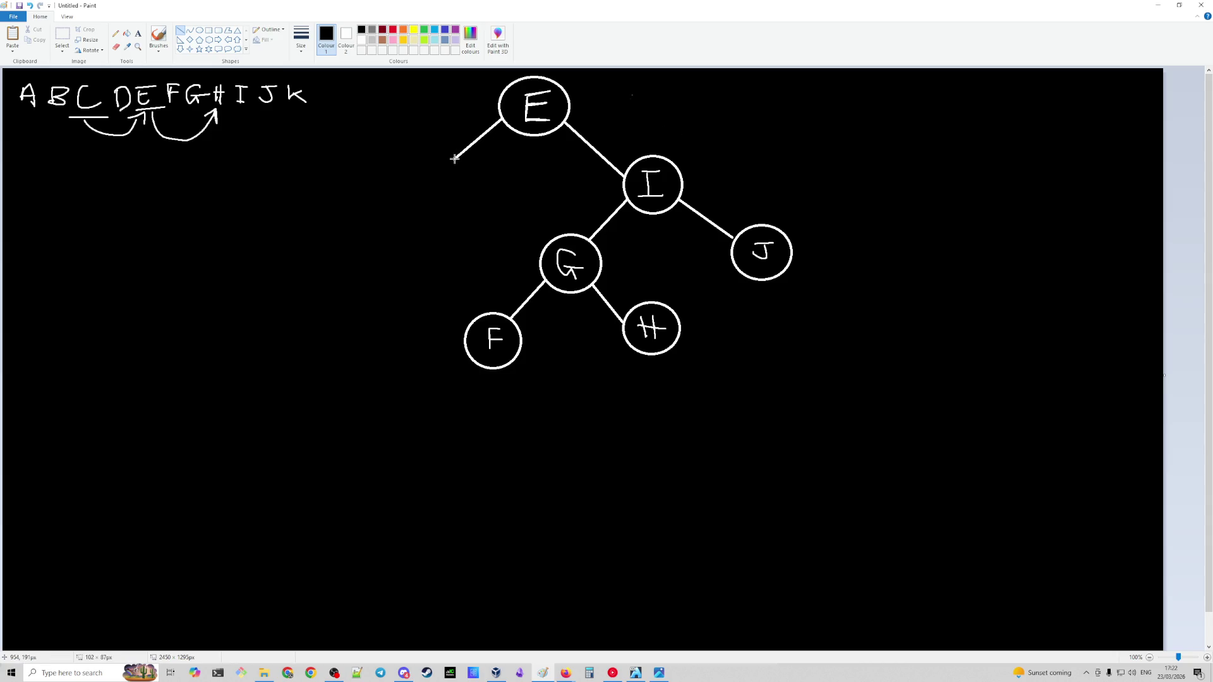
pyautogui.click(199, 29)
pyautogui.moveTo(394, 147); pyautogui.dragTo(459, 203)
pyautogui.click(158, 35)
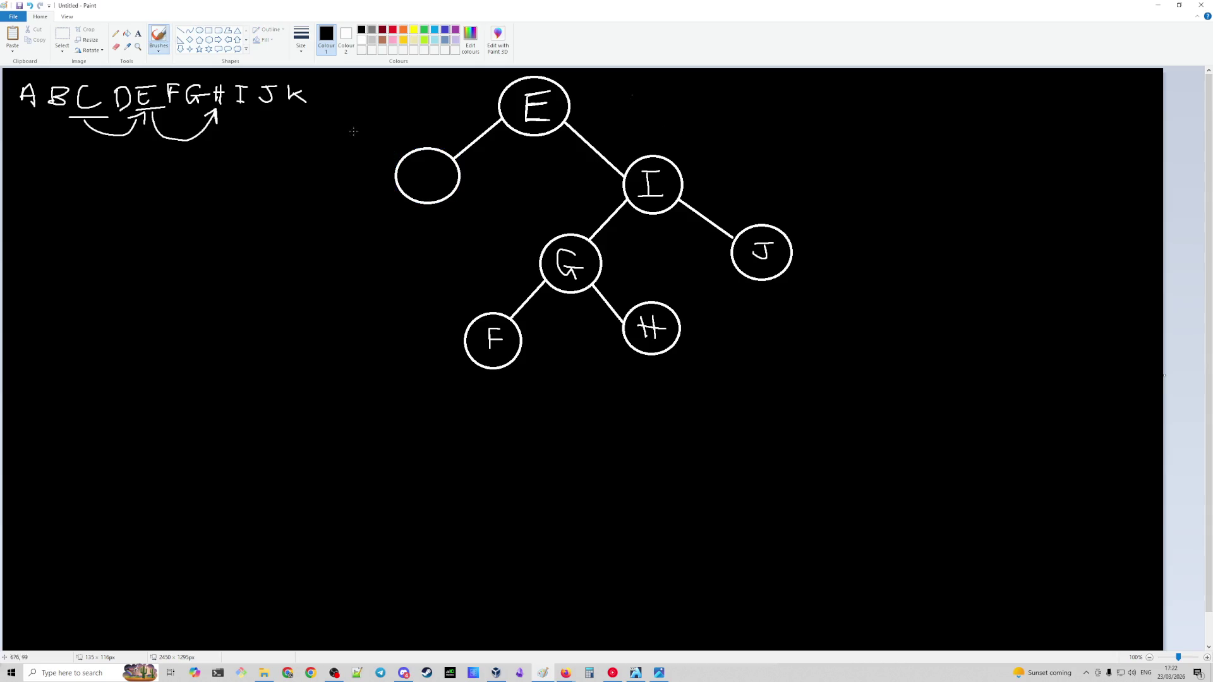
pyautogui.moveTo(434, 169); pyautogui.dragTo(434, 185)
pyautogui.hotkey('ctrl', 'z')
pyautogui.hotkey('ctrl', 'y')
pyautogui.hotkey('ctrl', 'z')
pyautogui.moveTo(437, 167); pyautogui.dragTo(444, 184)
pyautogui.hotkey('ctrl', 'z')
# - Add a circled D node on a down-right branch from C
pyautogui.click(180, 30)
pyautogui.moveTo(453, 194); pyautogui.dragTo(478, 216)
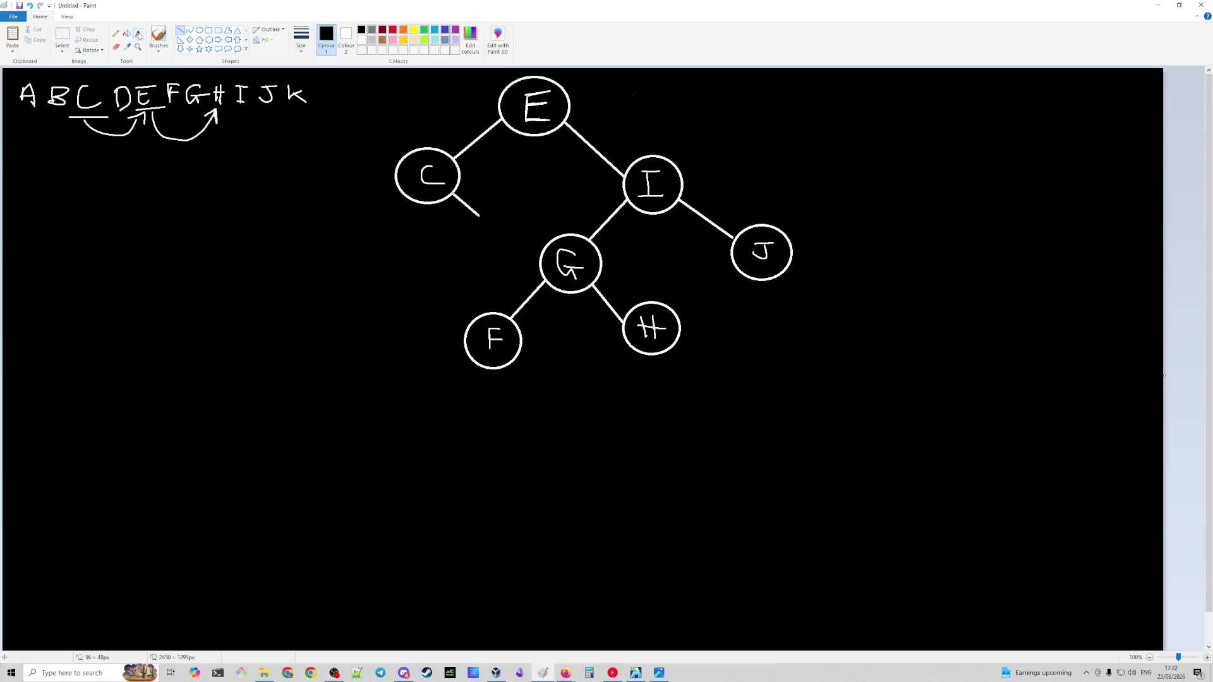
pyautogui.click(199, 30)
pyautogui.moveTo(466, 234)
pyautogui.mouseDown()
pyautogui.moveTo(540, 207)
pyautogui.moveTo(508, 215)
pyautogui.mouseUp()
pyautogui.click(158, 36)
pyautogui.moveTo(494, 211); pyautogui.dragTo(495, 229)
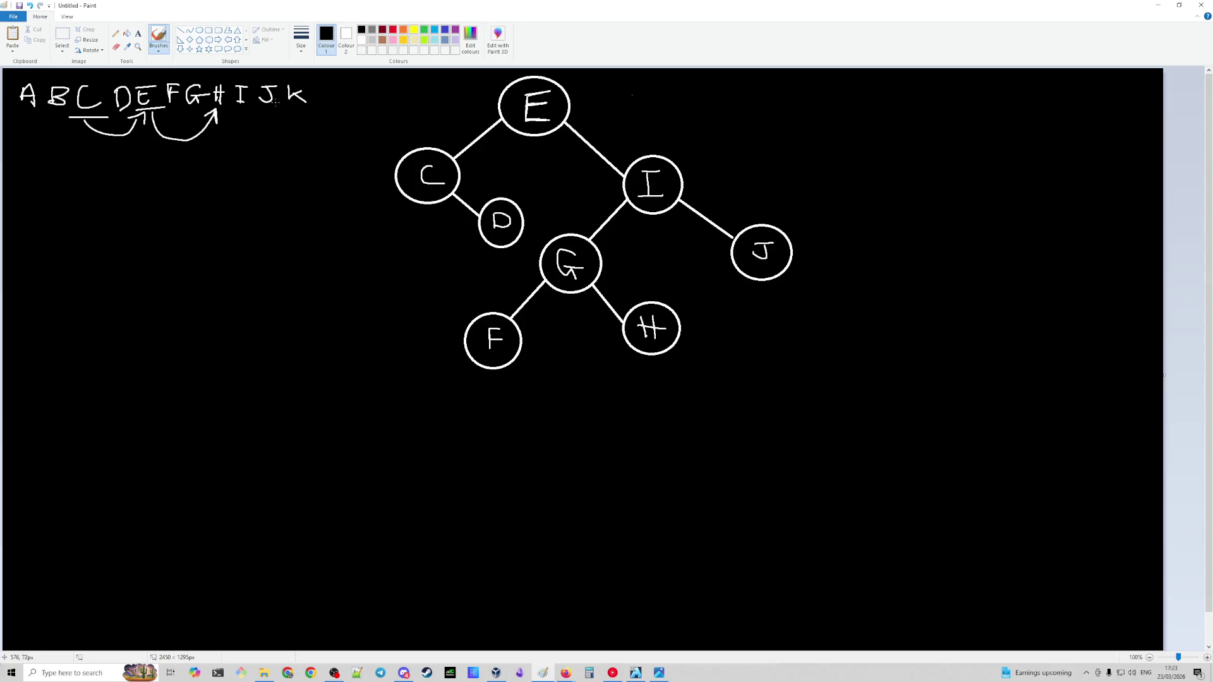
# - Draw a down-left branch from C to a new circled A node
pyautogui.click(180, 30)
pyautogui.moveTo(400, 190); pyautogui.dragTo(358, 232)
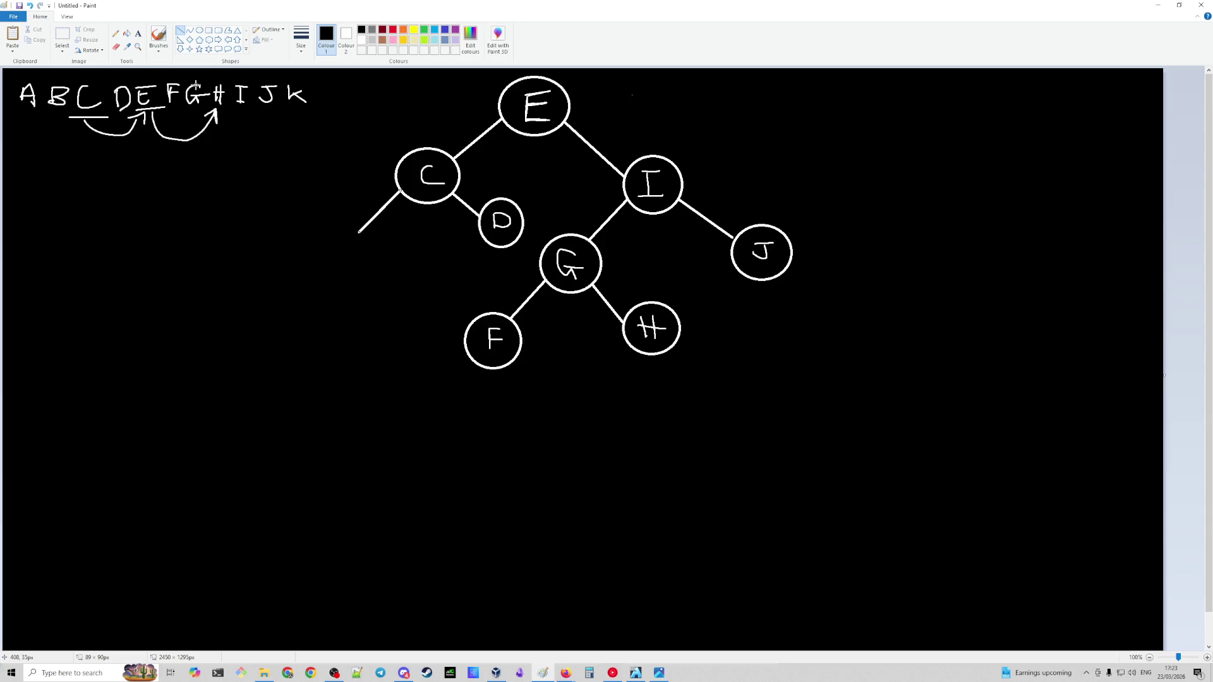
pyautogui.click(199, 29)
pyautogui.moveTo(301, 225); pyautogui.dragTo(367, 276)
pyautogui.click(159, 37)
pyautogui.moveTo(324, 259)
pyautogui.mouseDown()
pyautogui.moveTo(332, 231)
pyautogui.moveTo(340, 262)
pyautogui.moveTo(346, 246)
pyautogui.mouseUp()
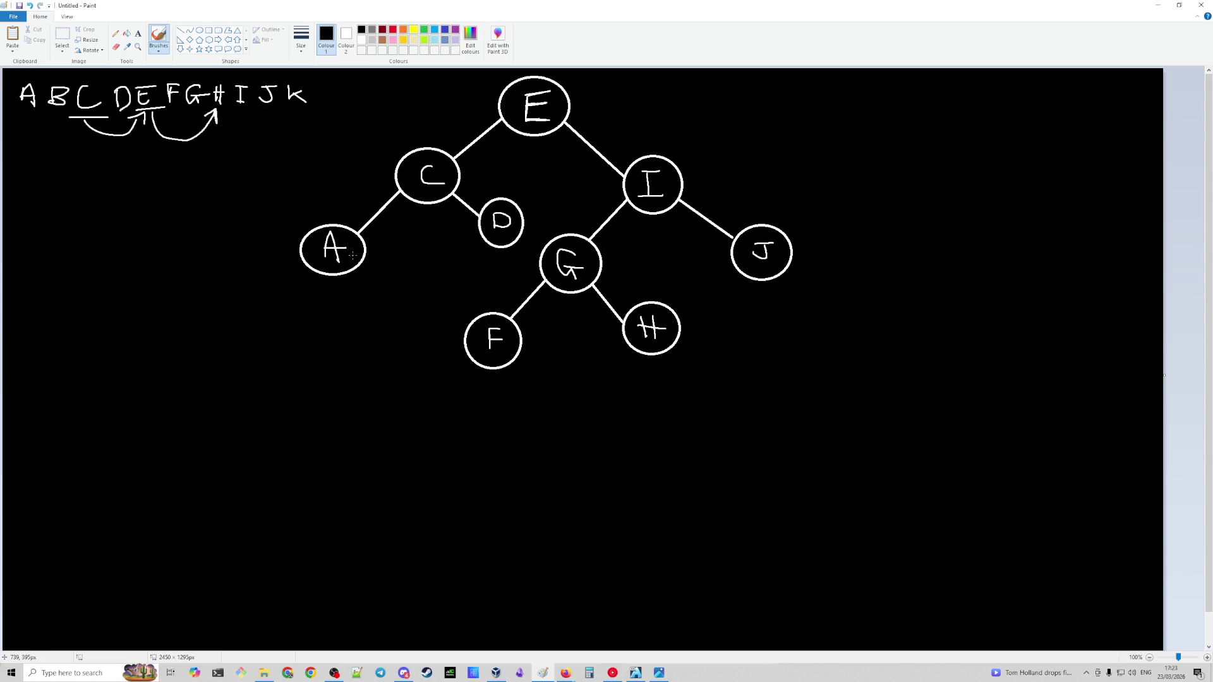
# - Draw a down-right branch from A ending in a circle for node B
pyautogui.click(180, 30)
pyautogui.moveTo(359, 266); pyautogui.dragTo(390, 299)
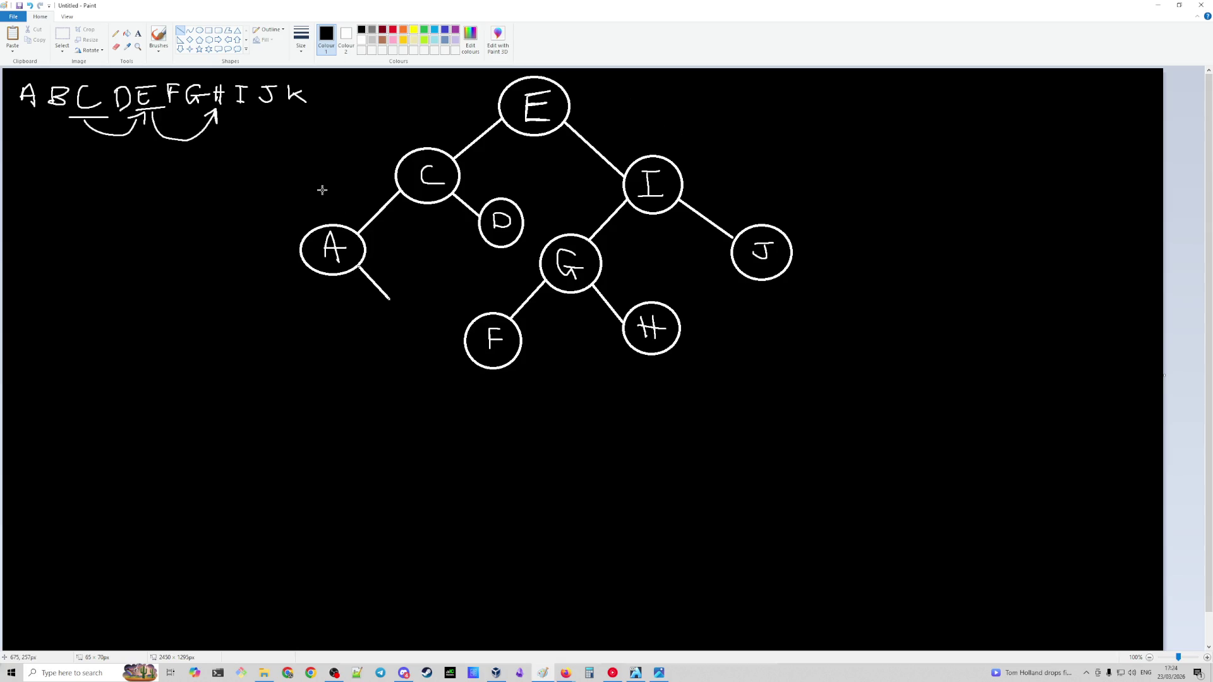
pyautogui.click(199, 31)
pyautogui.moveTo(387, 288)
pyautogui.mouseDown()
pyautogui.moveTo(440, 344)
pyautogui.moveTo(417, 329)
pyautogui.mouseUp()
pyautogui.click(159, 37)
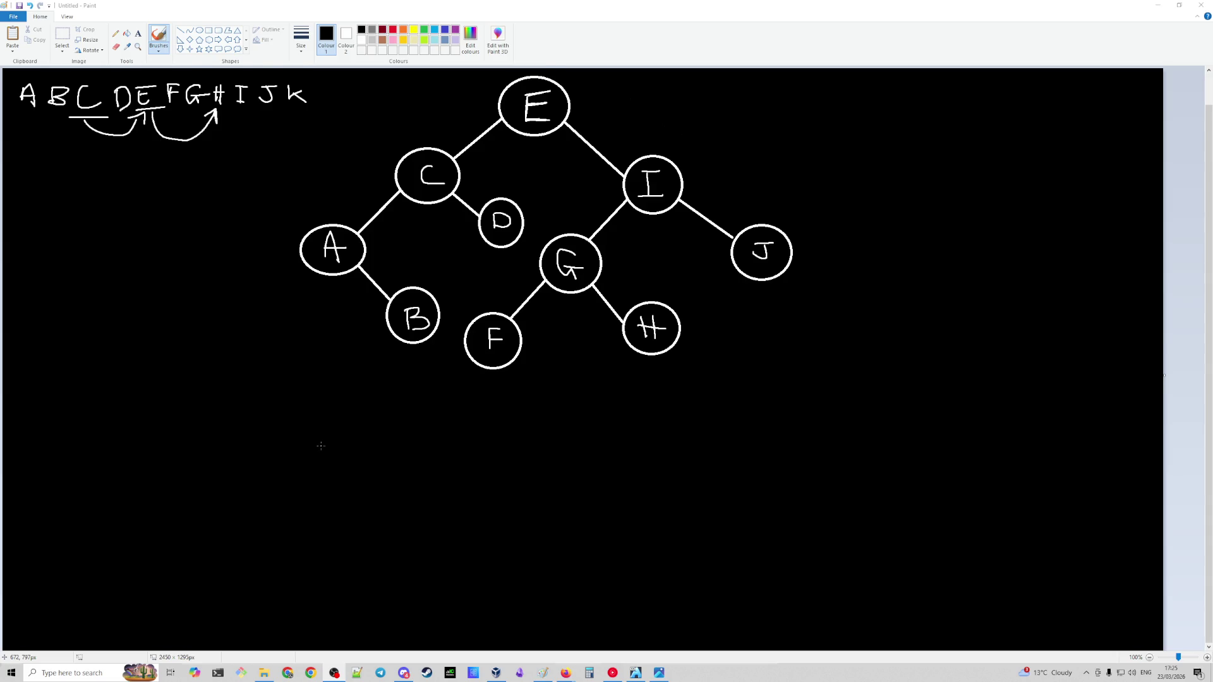
pyautogui.scroll(-1, 321, 446)
pyautogui.scroll(1, 362, 440)
# - Black out the underline beneath C and the curved arrow under D–E, including its arrowhead
pyautogui.moveTo(68, 120)
pyautogui.mouseDown()
pyautogui.moveTo(117, 118)
pyautogui.moveTo(87, 124)
pyautogui.moveTo(101, 135)
pyautogui.moveTo(166, 107)
pyautogui.moveTo(143, 110)
pyautogui.moveTo(134, 128)
pyautogui.mouseUp()
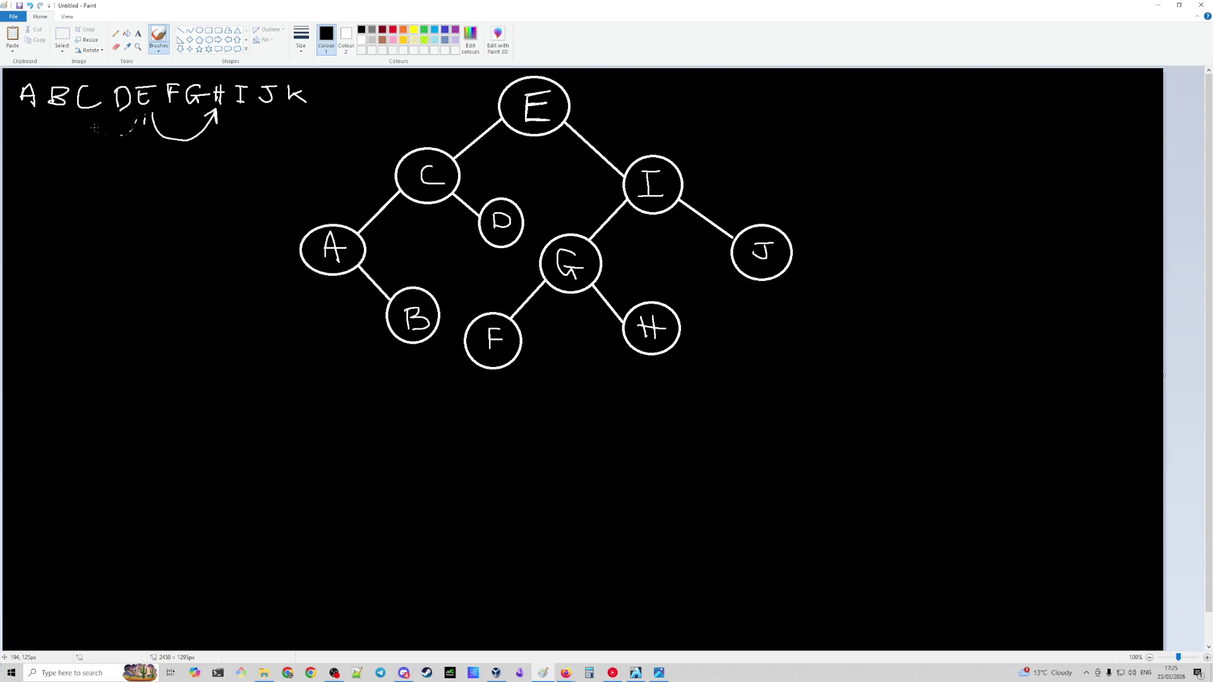
pyautogui.moveTo(119, 136); pyautogui.dragTo(136, 129)
pyautogui.moveTo(142, 116); pyautogui.dragTo(145, 119)
pyautogui.moveTo(158, 125)
pyautogui.mouseDown()
pyautogui.moveTo(149, 116)
pyautogui.moveTo(160, 138)
pyautogui.moveTo(211, 109)
pyautogui.moveTo(218, 124)
pyautogui.moveTo(218, 112)
pyautogui.mouseUp()
pyautogui.moveTo(205, 123); pyautogui.dragTo(212, 112)
pyautogui.hotkey('alt', 'Tab')
pyautogui.hotkey('alt', 'Tab')
pyautogui.hotkey('alt', 'Tab')
pyautogui.hotkey('alt', 'Tab')
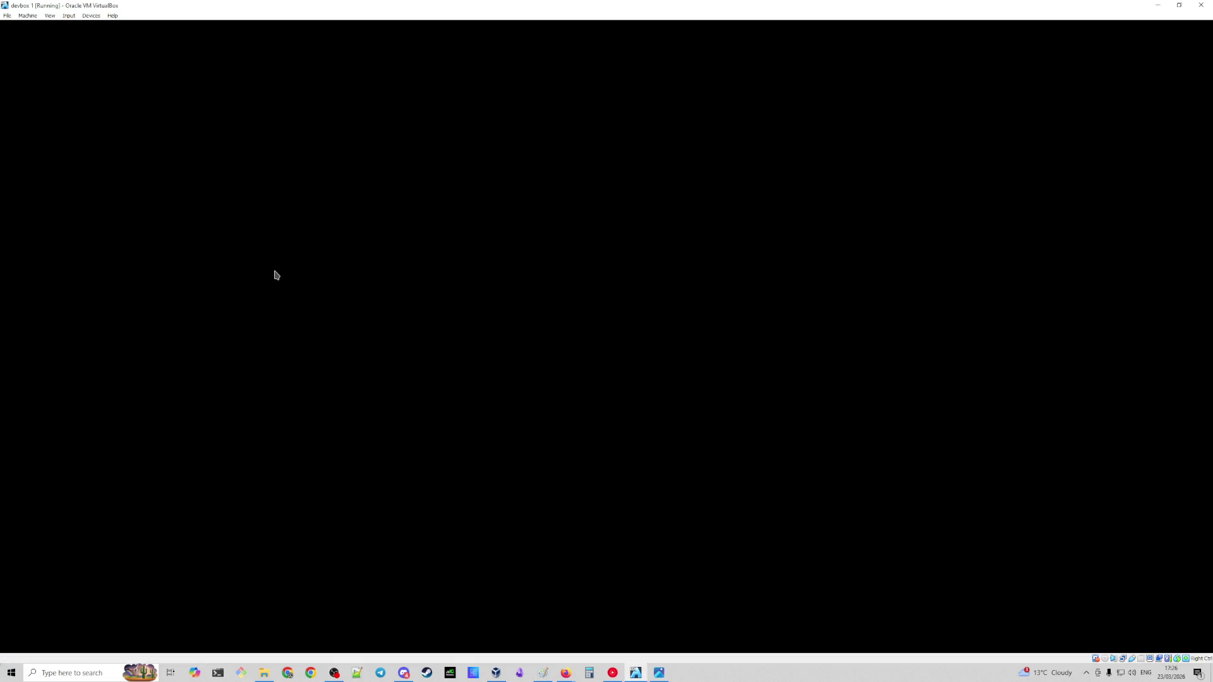
pyautogui.write('*****')
pyautogui.press('BackSpace')
pyautogui.press('BackSpace')
pyautogui.press('BackSpace')
pyautogui.write('**********')
pyautogui.press('Return')
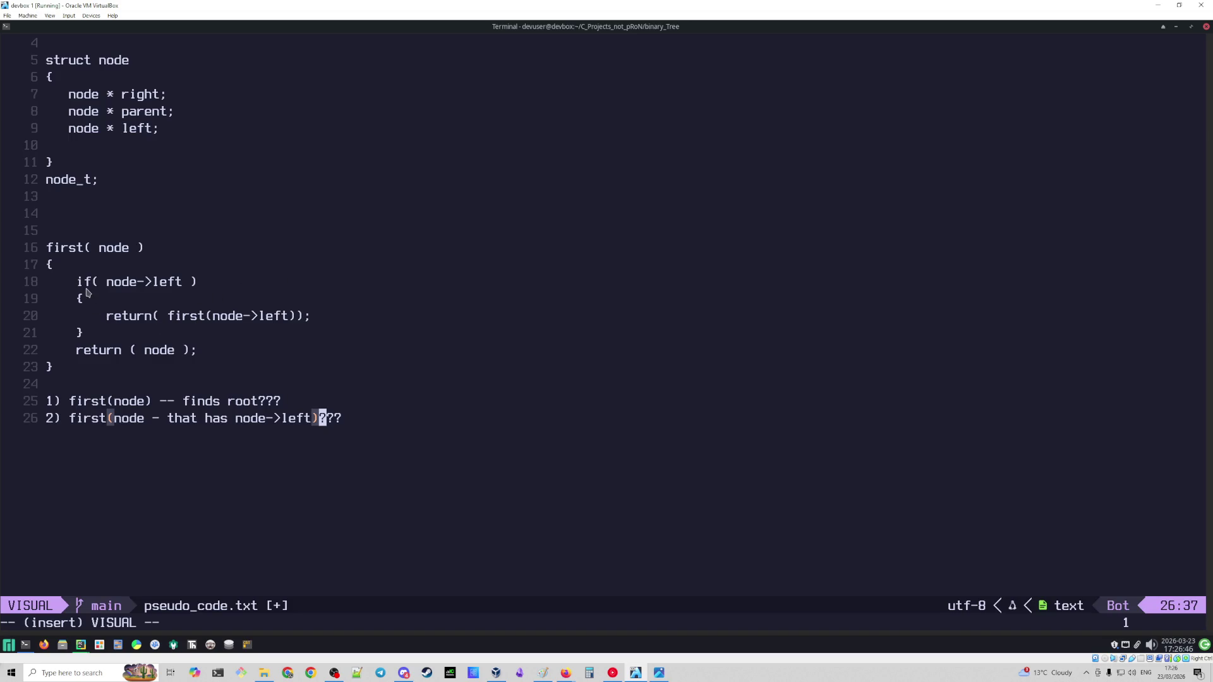
pyautogui.moveTo(85, 282); pyautogui.dragTo(197, 286)
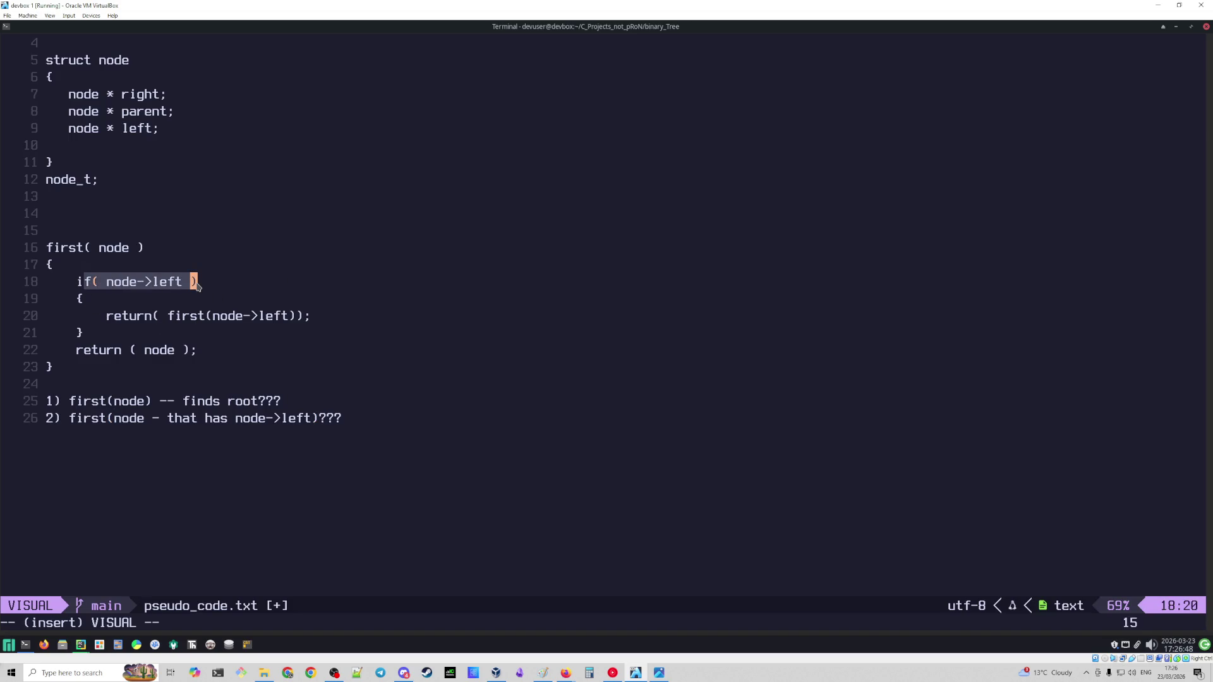
pyautogui.moveTo(106, 317); pyautogui.dragTo(303, 321)
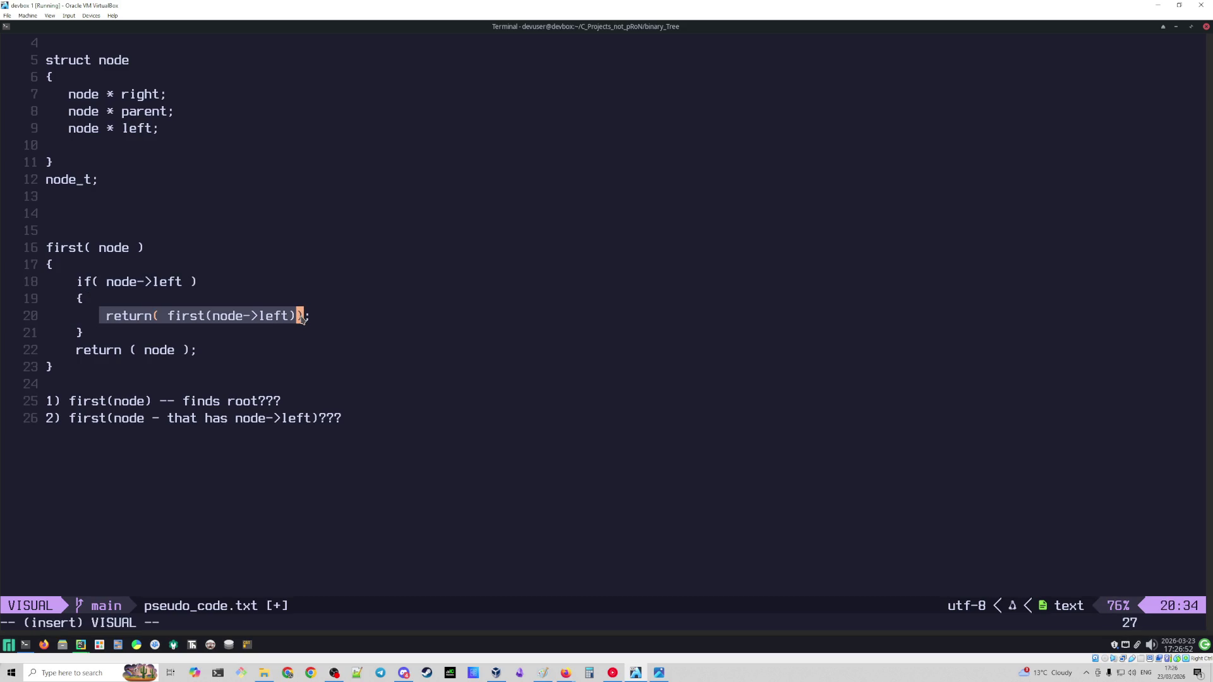
pyautogui.click(349, 316)
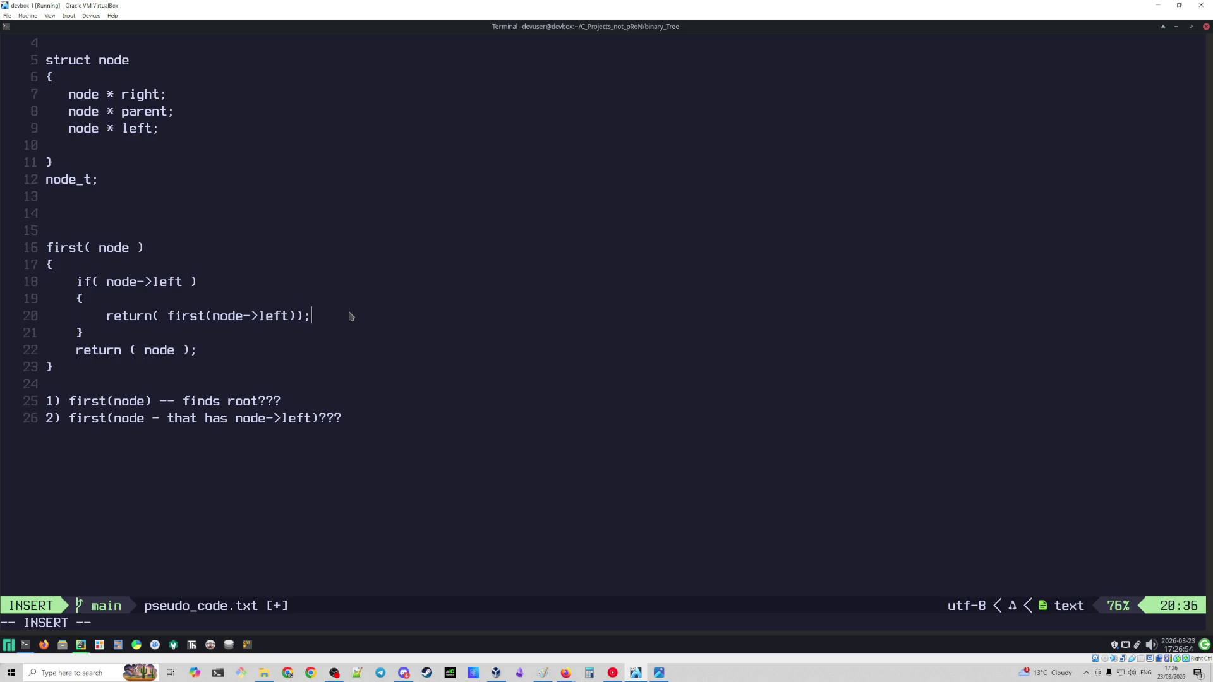
pyautogui.moveTo(290, 316); pyautogui.dragTo(72, 351)
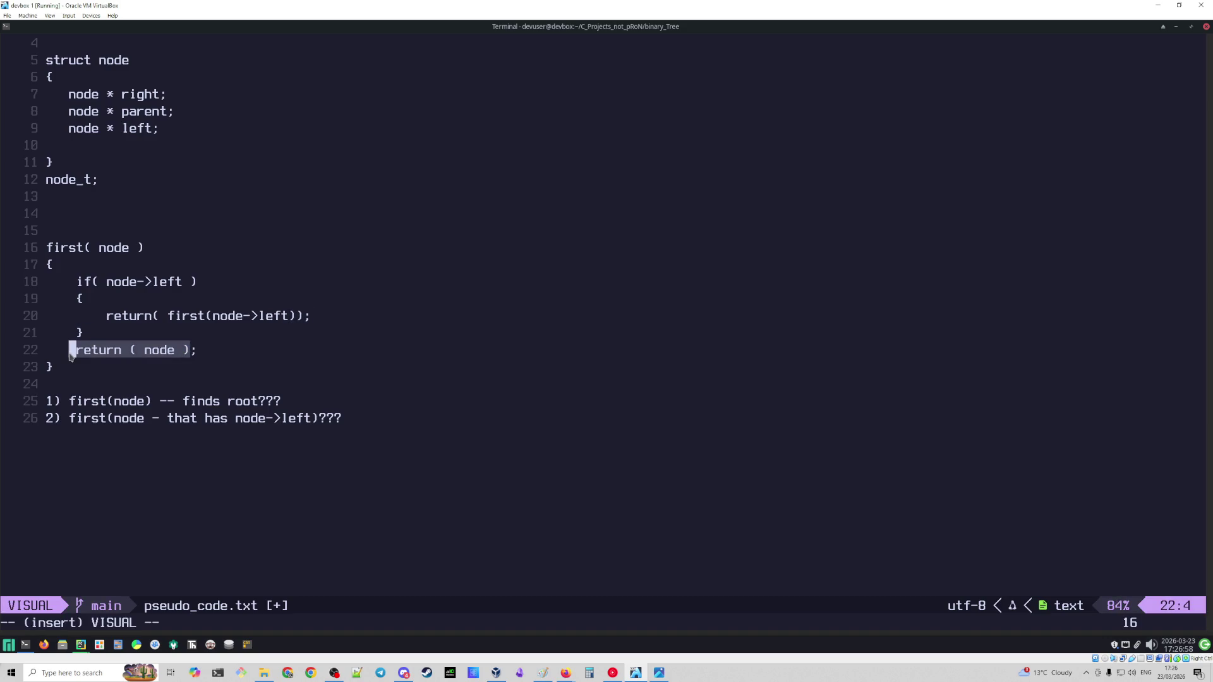
pyautogui.click(242, 351)
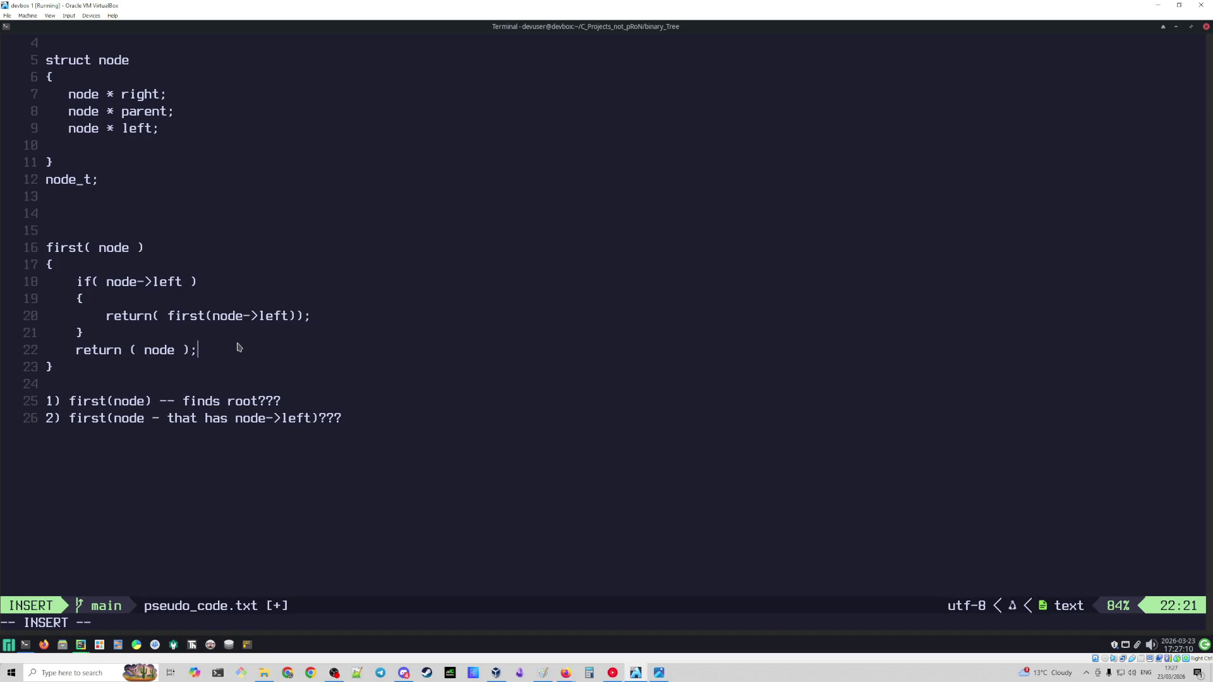
pyautogui.hotkey('alt', 'Tab')
pyautogui.hotkey('alt', 'Tab')
pyautogui.hotkey('alt', 'Tab')
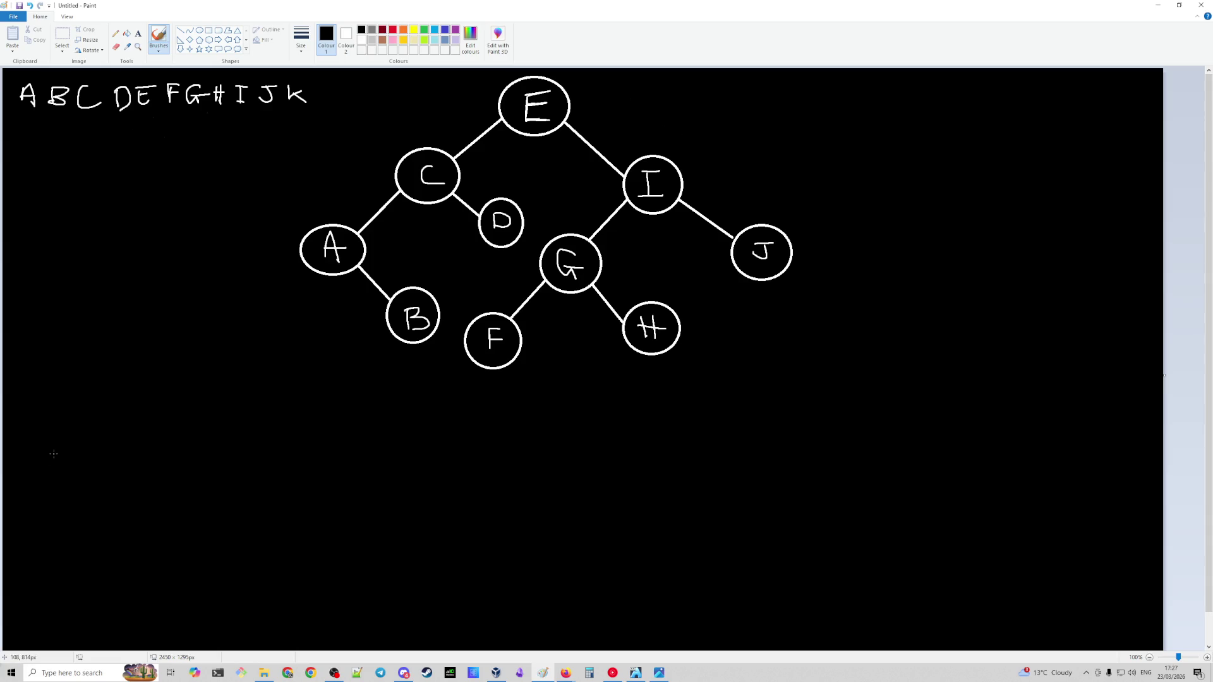
# - Handwrite 'Left(E)' below the tree with an arrow beneath it
pyautogui.moveTo(56, 412)
pyautogui.mouseDown()
pyautogui.moveTo(61, 437)
pyautogui.moveTo(86, 443)
pyautogui.moveTo(100, 427)
pyautogui.moveTo(117, 438)
pyautogui.mouseUp()
pyautogui.moveTo(104, 427)
pyautogui.mouseDown()
pyautogui.moveTo(133, 441)
pyautogui.moveTo(166, 434)
pyautogui.mouseUp()
pyautogui.moveTo(150, 423)
pyautogui.mouseDown()
pyautogui.moveTo(168, 409)
pyautogui.moveTo(190, 441)
pyautogui.mouseUp()
pyautogui.moveTo(101, 455)
pyautogui.mouseDown()
pyautogui.moveTo(118, 482)
pyautogui.moveTo(163, 483)
pyautogui.moveTo(165, 472)
pyautogui.mouseUp()
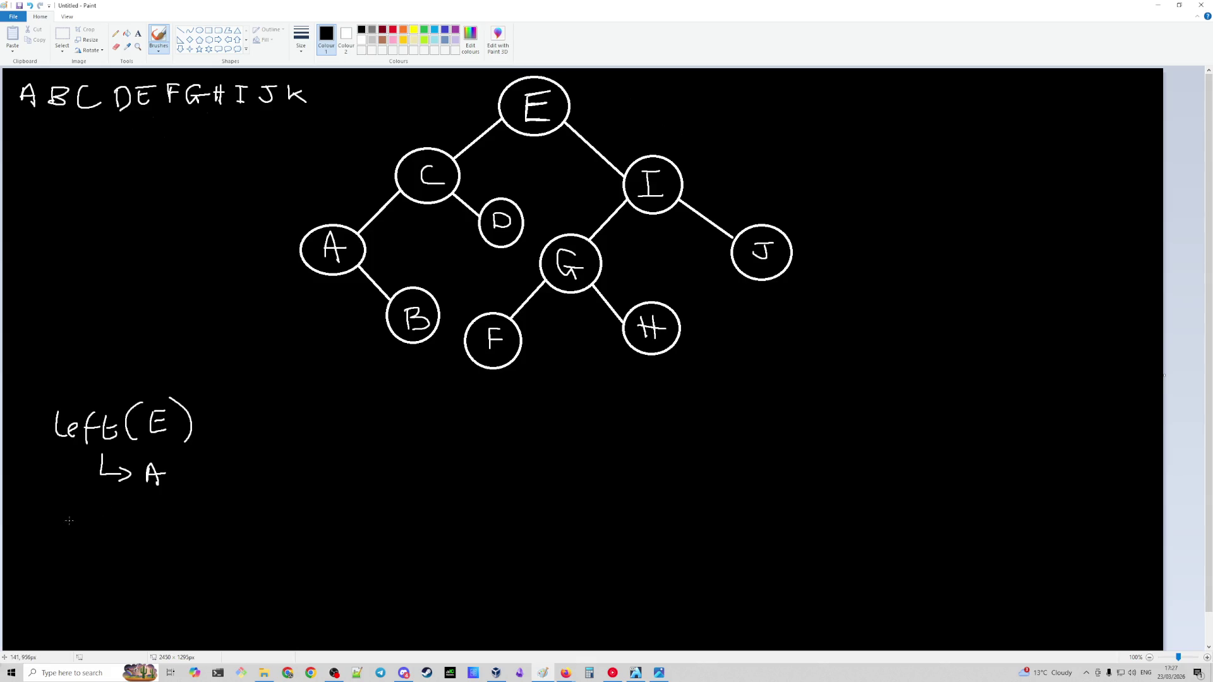
# - Write a trial 'Right(' note with an arrow to an underlined B, then undo it
pyautogui.moveTo(152, 496)
pyautogui.mouseDown()
pyautogui.moveTo(152, 523)
pyautogui.moveTo(246, 528)
pyautogui.moveTo(240, 546)
pyautogui.mouseUp()
pyautogui.moveTo(255, 503); pyautogui.dragTo(267, 528)
pyautogui.moveTo(274, 505)
pyautogui.mouseDown()
pyautogui.moveTo(278, 527)
pyautogui.moveTo(285, 514)
pyautogui.moveTo(331, 528)
pyautogui.moveTo(335, 515)
pyautogui.moveTo(342, 541)
pyautogui.mouseUp()
pyautogui.moveTo(268, 552); pyautogui.dragTo(326, 581)
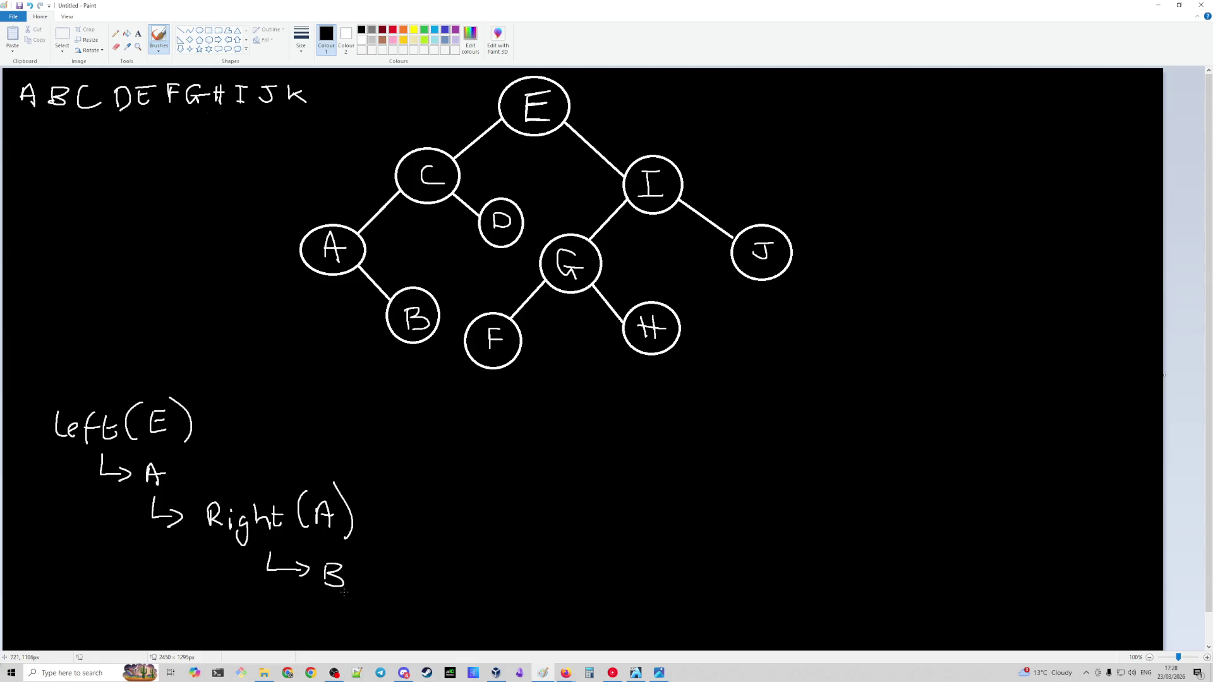
pyautogui.moveTo(314, 594)
pyautogui.mouseDown()
pyautogui.moveTo(357, 594)
pyautogui.moveTo(346, 599)
pyautogui.mouseUp()
pyautogui.hotkey('ctrl', 'z')
pyautogui.hotkey('ctrl', 'z')
pyautogui.hotkey('ctrl', 'z')
pyautogui.hotkey('ctrl', 'z')
pyautogui.hotkey('ctrl', 'z')
pyautogui.hotkey('ctrl', 'z')
pyautogui.hotkey('ctrl', 'z')
pyautogui.hotkey('ctrl', 'z')
pyautogui.hotkey('ctrl', 'z')
pyautogui.hotkey('ctrl', 'z')
pyautogui.hotkey('ctrl', 'z')
pyautogui.hotkey('ctrl', 'z')
pyautogui.hotkey('ctrl', 'z')
pyautogui.hotkey('ctrl', 'z')
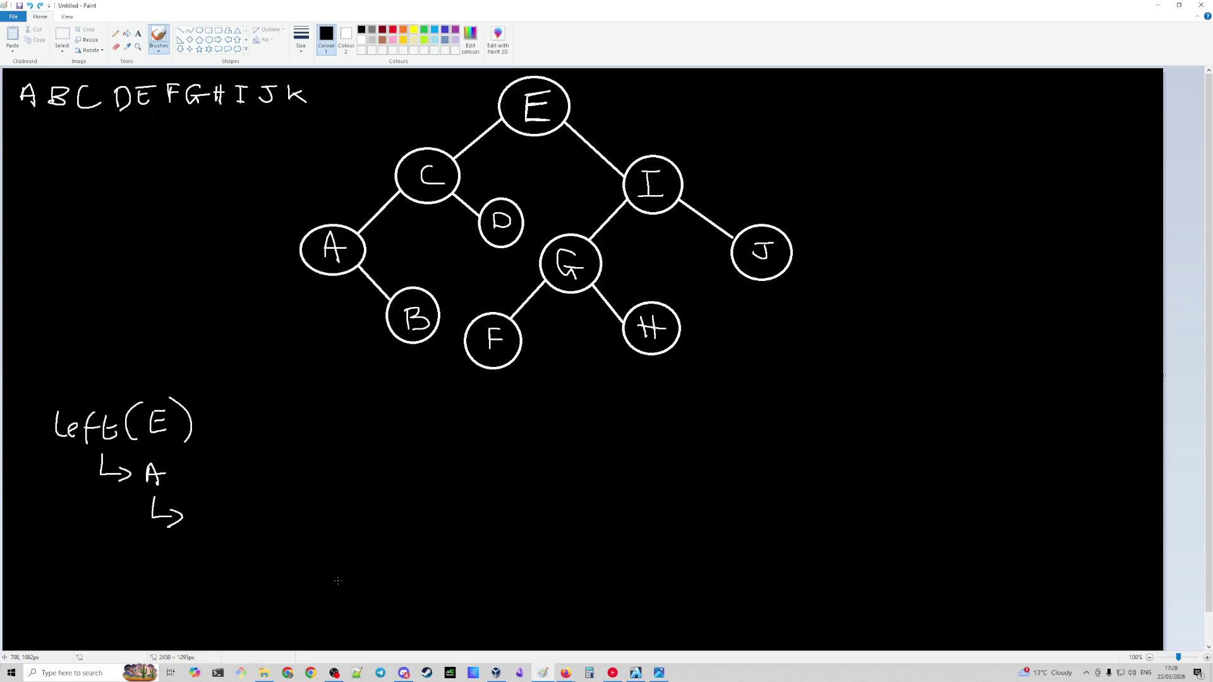
pyautogui.hotkey('ctrl', 'z')
pyautogui.hotkey('ctrl', 'z')
# - Handwrite 'Right(E)' with an arrow to J beneath it, then undo those strokes
pyautogui.moveTo(53, 554)
pyautogui.mouseDown()
pyautogui.moveTo(63, 542)
pyautogui.moveTo(87, 567)
pyautogui.moveTo(129, 537)
pyautogui.moveTo(143, 556)
pyautogui.mouseUp()
pyautogui.click(73, 537)
pyautogui.moveTo(162, 535)
pyautogui.mouseDown()
pyautogui.moveTo(172, 551)
pyautogui.moveTo(173, 530)
pyautogui.mouseUp()
pyautogui.moveTo(163, 541); pyautogui.dragTo(169, 541)
pyautogui.moveTo(180, 518); pyautogui.dragTo(183, 561)
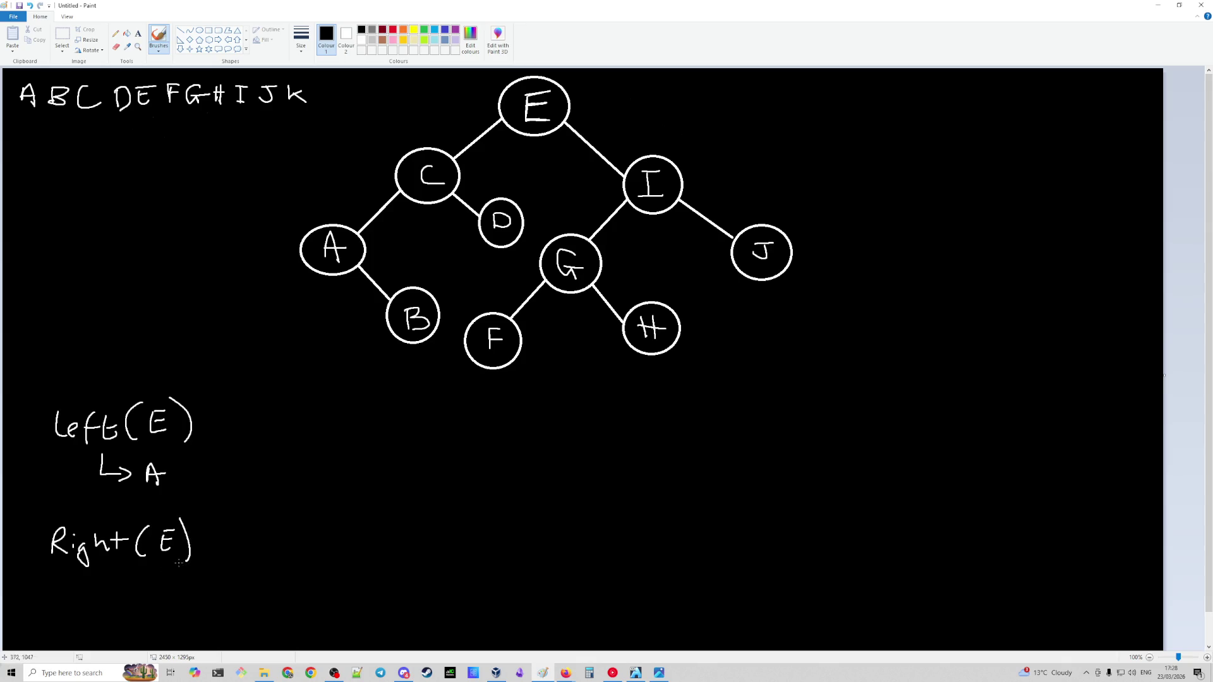
pyautogui.moveTo(131, 576)
pyautogui.mouseDown()
pyautogui.moveTo(155, 605)
pyautogui.moveTo(186, 586)
pyautogui.mouseUp()
pyautogui.hotkey('ctrl', 'z')
pyautogui.hotkey('ctrl', 'z')
pyautogui.hotkey('ctrl', 'z')
pyautogui.hotkey('ctrl', 'z')
pyautogui.hotkey('ctrl', 'z')
pyautogui.hotkey('ctrl', 'z')
pyautogui.hotkey('ctrl', 'z')
pyautogui.hotkey('ctrl', 'z')
pyautogui.hotkey('ctrl', 'z')
pyautogui.hotkey('ctrl', 'z')
pyautogui.hotkey('ctrl', 'z')
pyautogui.hotkey('ctrl', 'z')
pyautogui.hotkey('ctrl', 'z')
pyautogui.hotkey('ctrl', 'z')
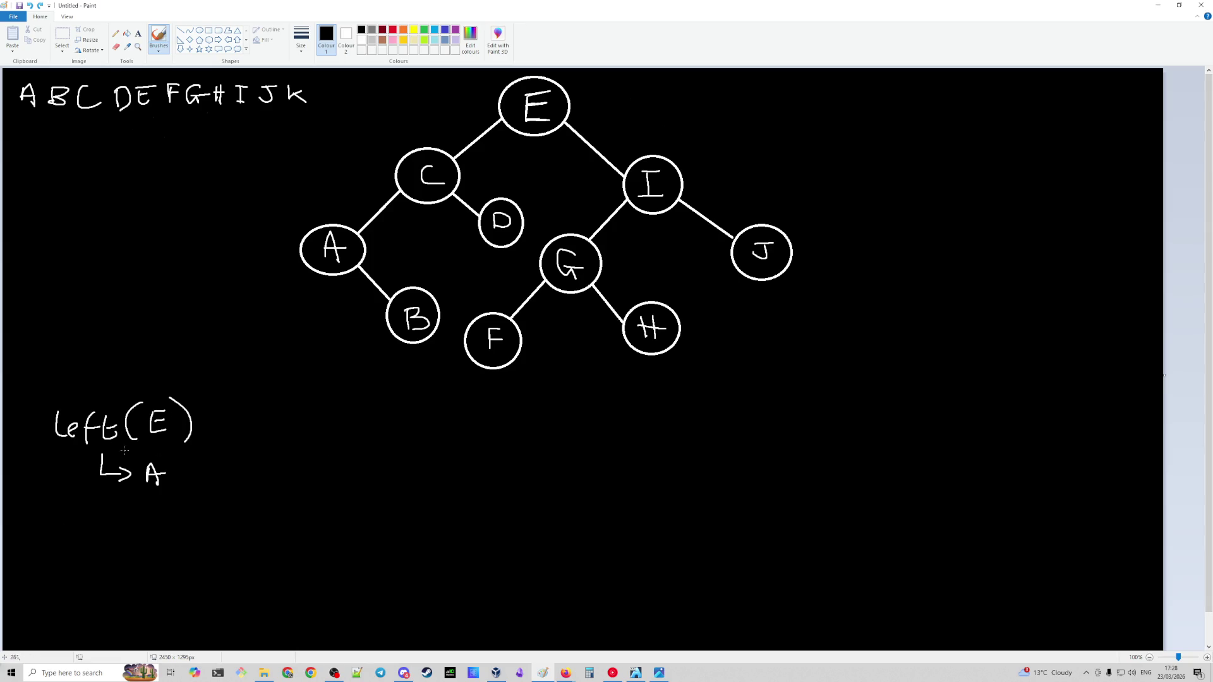
# - Outline the Left(E) → A note and remove it from the canvas
pyautogui.moveTo(42, 384)
pyautogui.mouseDown()
pyautogui.moveTo(50, 400)
pyautogui.moveTo(53, 372)
pyautogui.mouseUp()
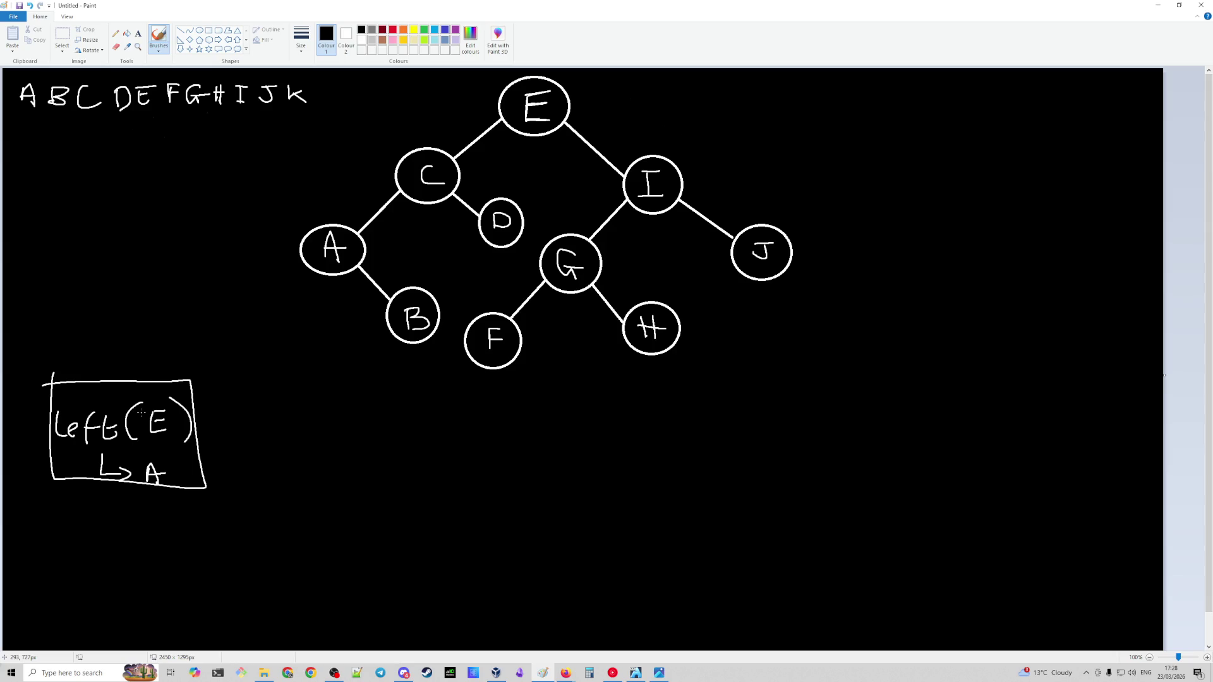
pyautogui.hotkey('ctrl', 'z')
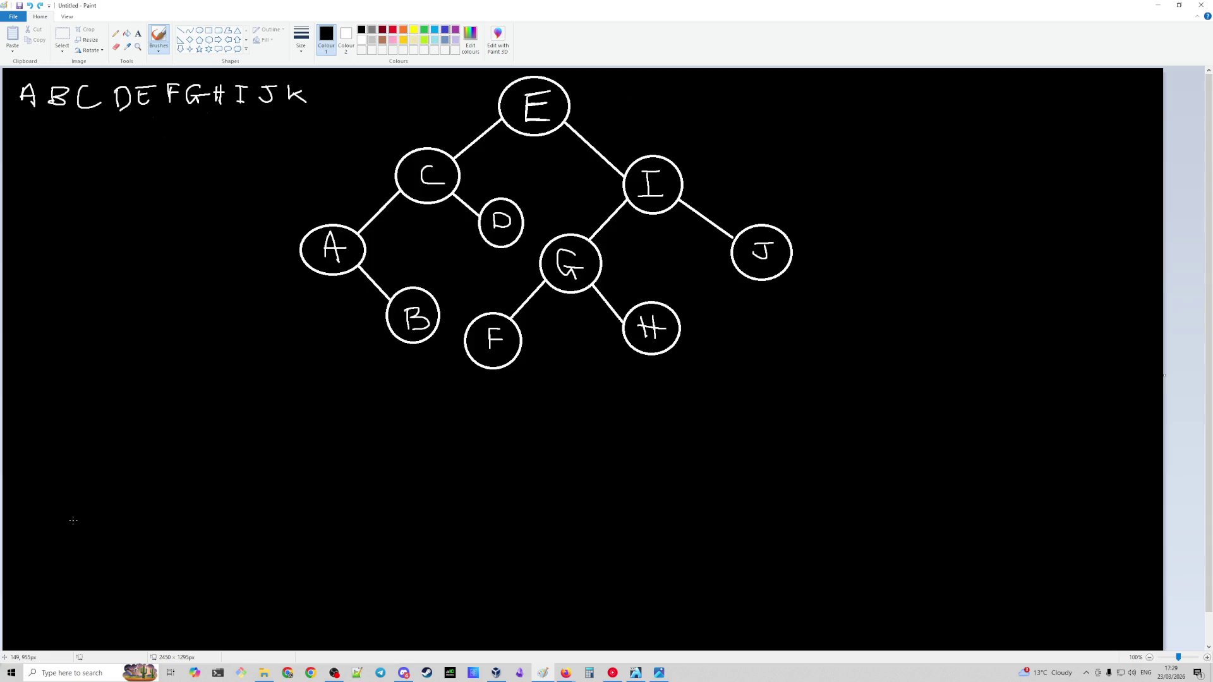
# - Handwrite 'in_order(' below the tree, dotting the i and adding the opening parenthesis
pyautogui.moveTo(45, 472)
pyautogui.mouseDown()
pyautogui.moveTo(138, 480)
pyautogui.moveTo(149, 463)
pyautogui.mouseUp()
pyautogui.click(47, 460)
pyautogui.moveTo(183, 443)
pyautogui.mouseDown()
pyautogui.moveTo(163, 482)
pyautogui.moveTo(193, 473)
pyautogui.moveTo(196, 485)
pyautogui.mouseUp()
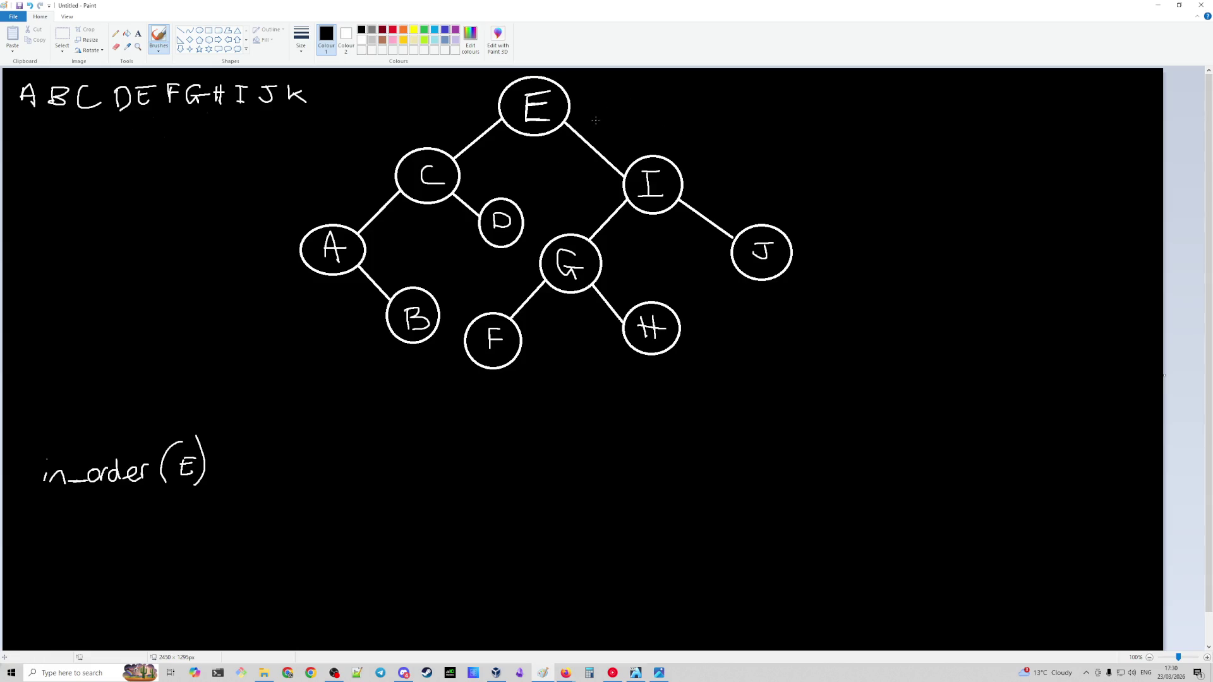
# - Draw then undo an arrow at node E, restoring the closing parenthesis of in_order(E)
pyautogui.moveTo(635, 98); pyautogui.dragTo(589, 97)
pyautogui.hotkey('ctrl', 'z')
pyautogui.hotkey('ctrl', 'z')
pyautogui.hotkey('ctrl', 'z')
pyautogui.hotkey('ctrl', 'y')
pyautogui.scroll(-1, 258, 463)
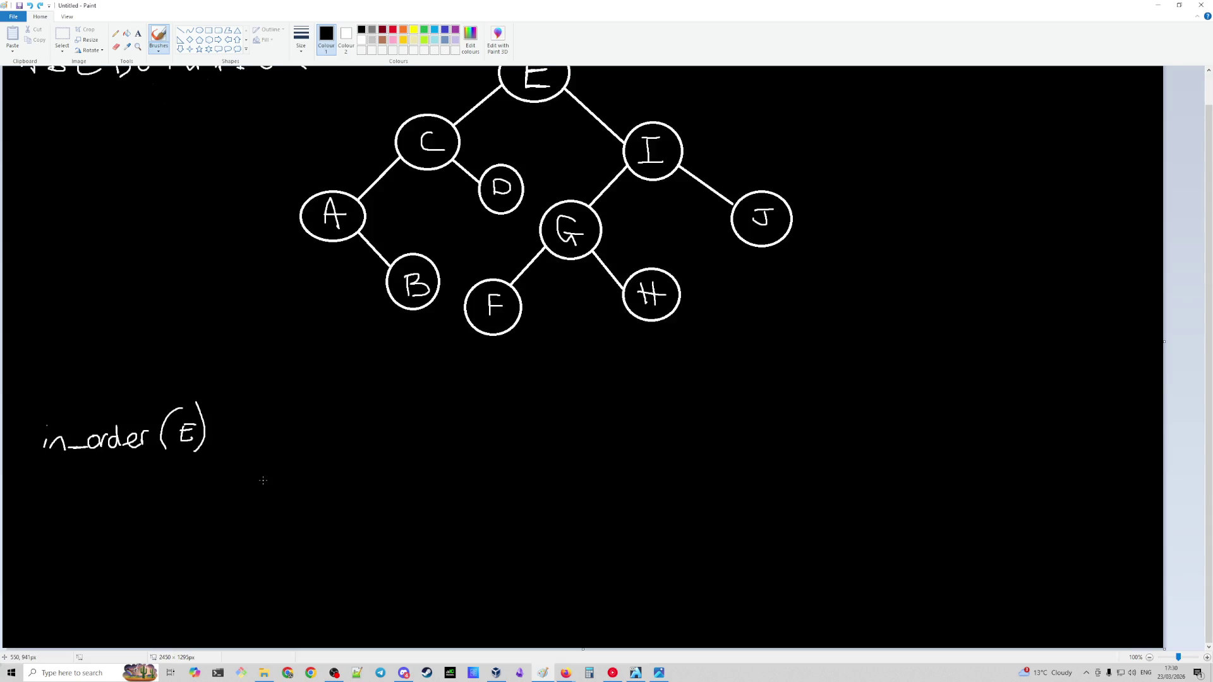
pyautogui.scroll(1, 261, 480)
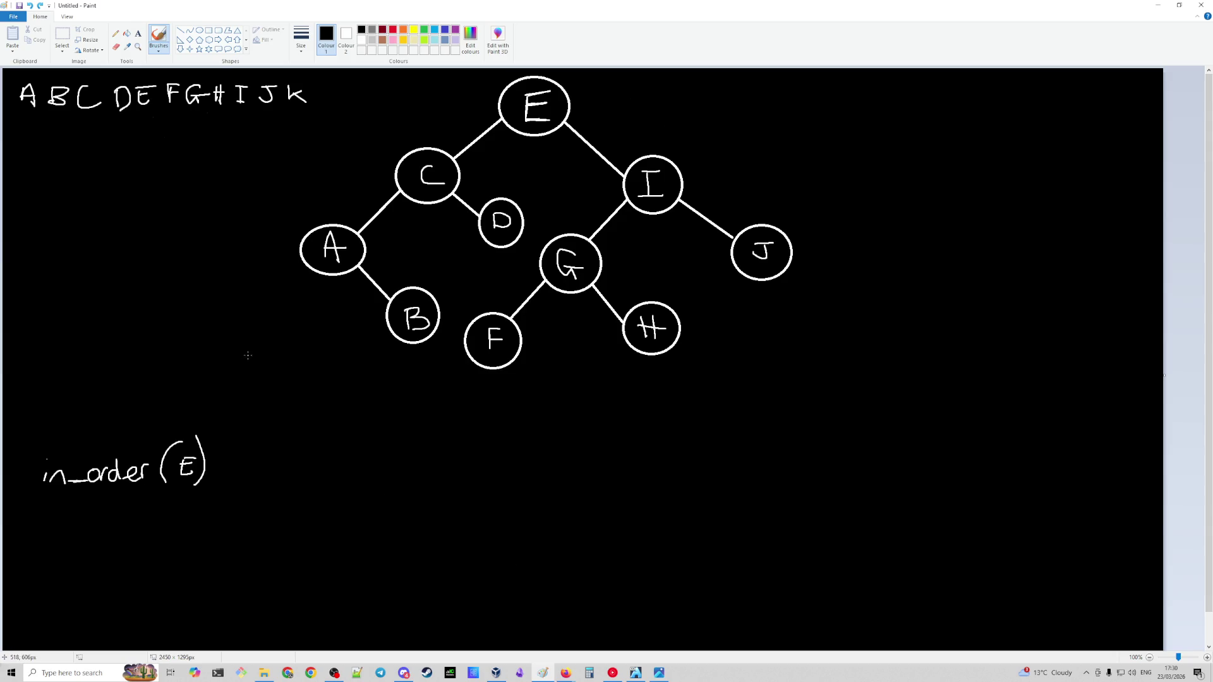
# - Copy a rectangular selection of the tree and in_order(E) label, then bring Firefox forward
pyautogui.click(61, 36)
pyautogui.moveTo(9, 74)
pyautogui.mouseDown()
pyautogui.moveTo(757, 303)
pyautogui.moveTo(827, 515)
pyautogui.mouseUp()
pyautogui.rightClick(758, 464)
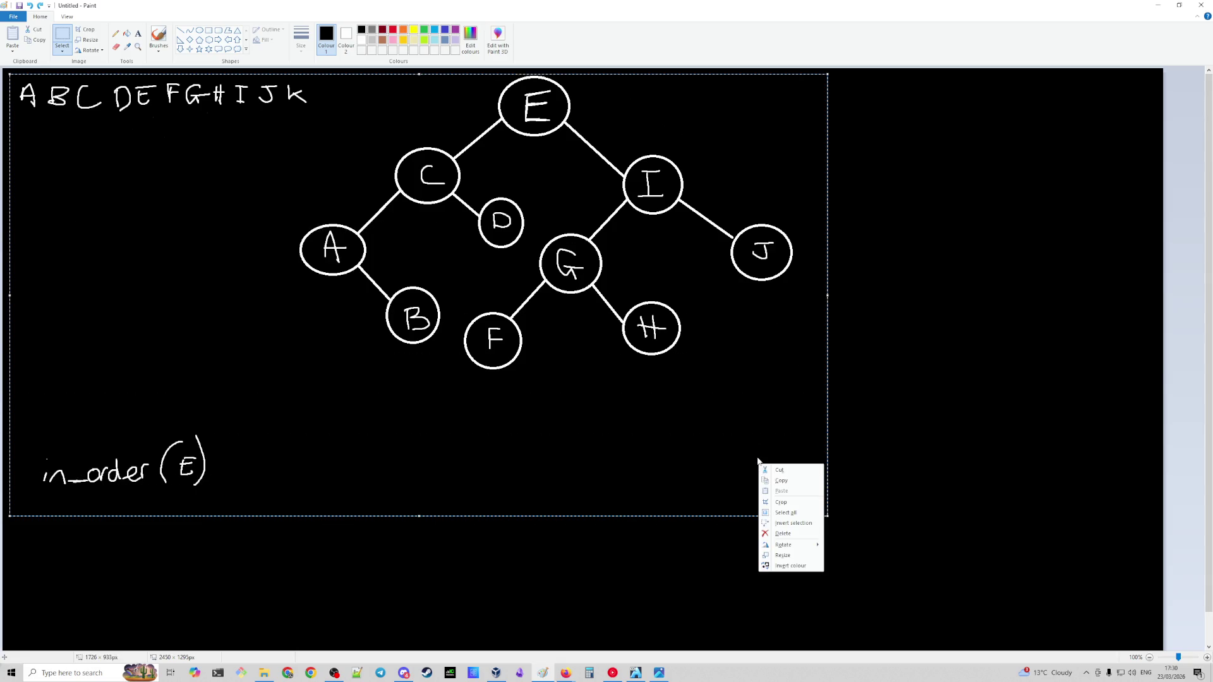
pyautogui.click(787, 485)
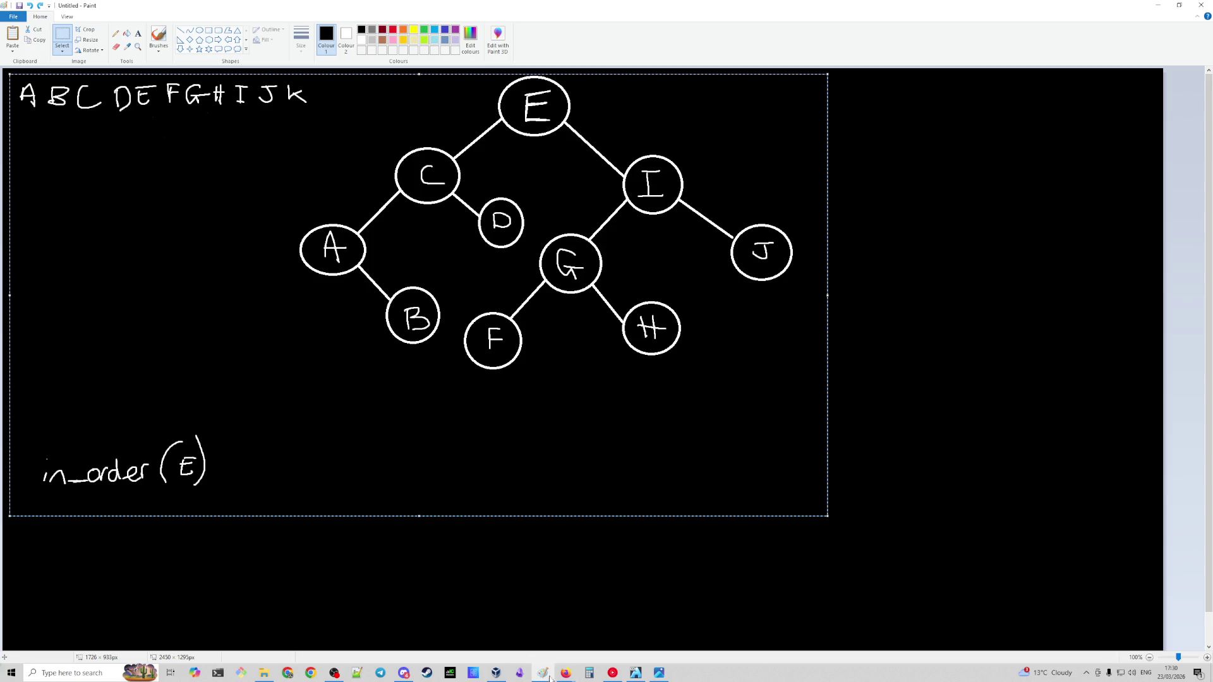
pyautogui.moveTo(565, 672)
pyautogui.click(569, 647)
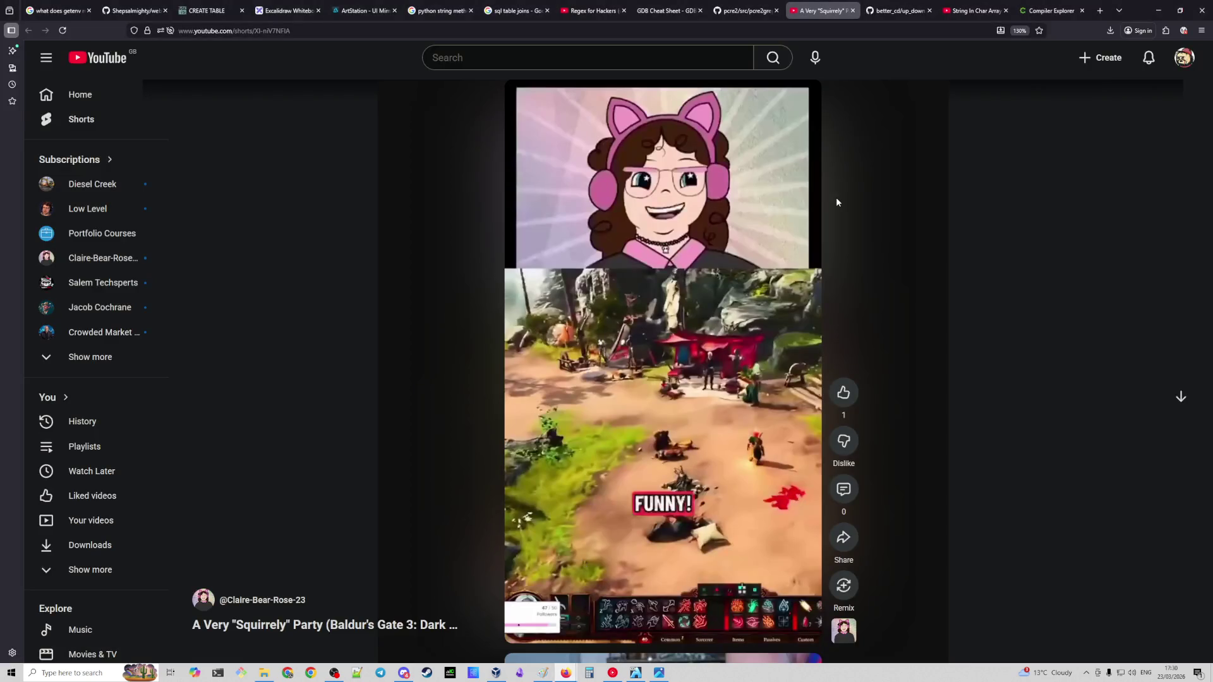
# - Load excalidraw.com in another browser tab and scroll to empty canvas
pyautogui.click(897, 11)
pyautogui.click(885, 31)
pyautogui.write('excalidraw.com')
pyautogui.press('Return')
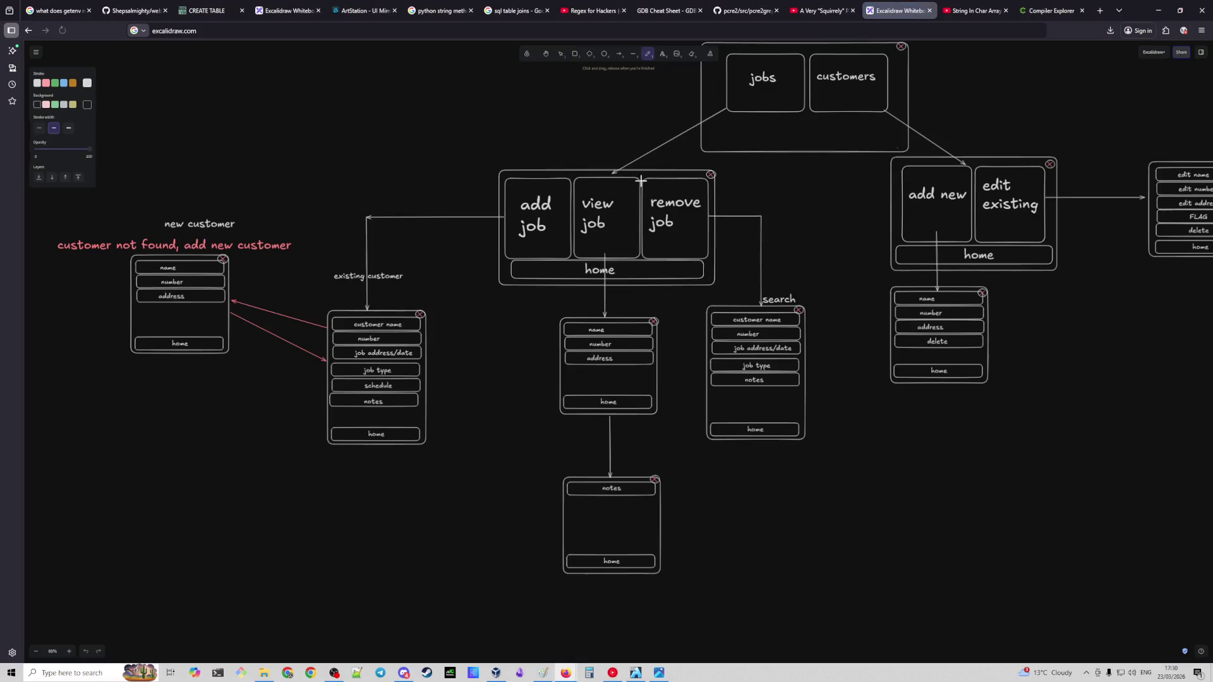
pyautogui.scroll(-10, 583, 314)
pyautogui.scroll(-3, 569, 341)
pyautogui.scroll(-5, 571, 333)
pyautogui.scroll(-5, 577, 332)
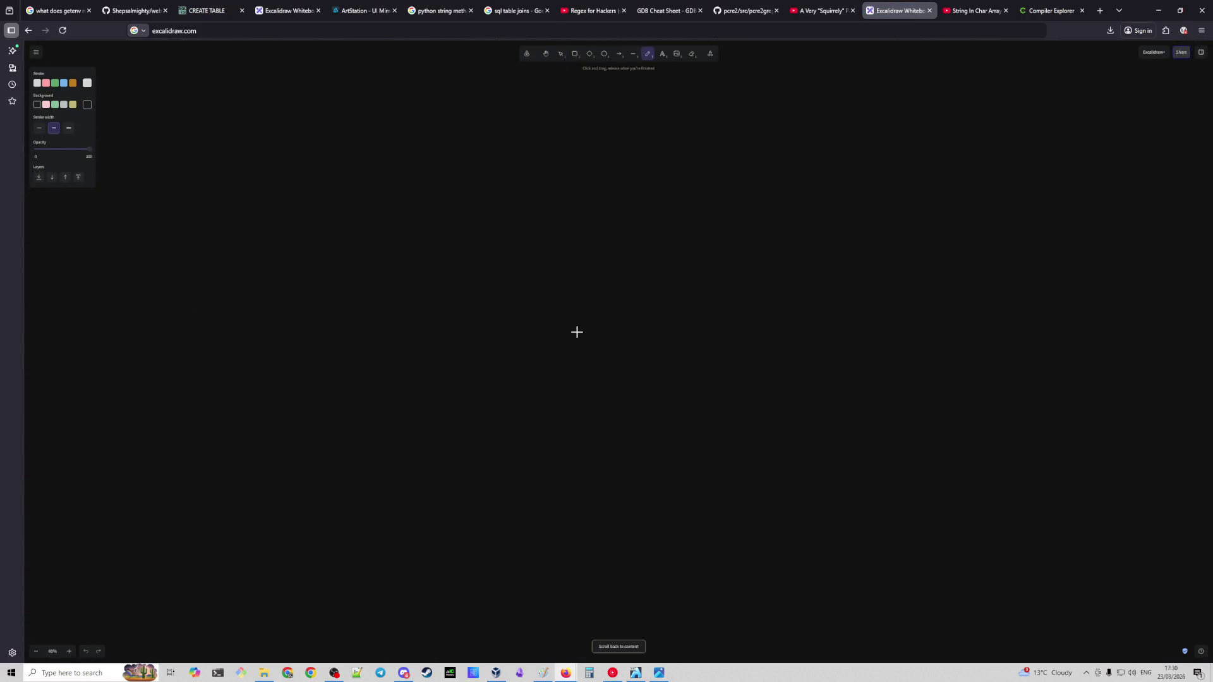
# - Paste the copied tree drawing onto the whiteboard and enlarge it
pyautogui.click(444, 266)
pyautogui.hotkey('ctrl', 'v')
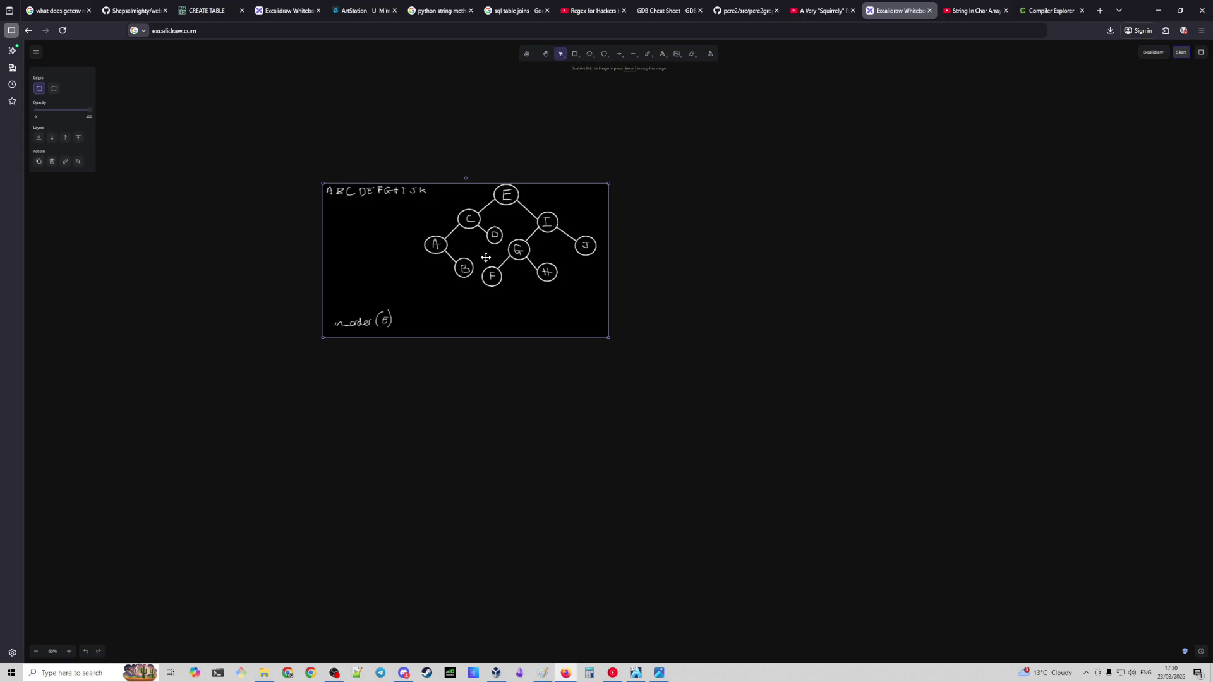
pyautogui.moveTo(609, 339); pyautogui.dragTo(798, 440)
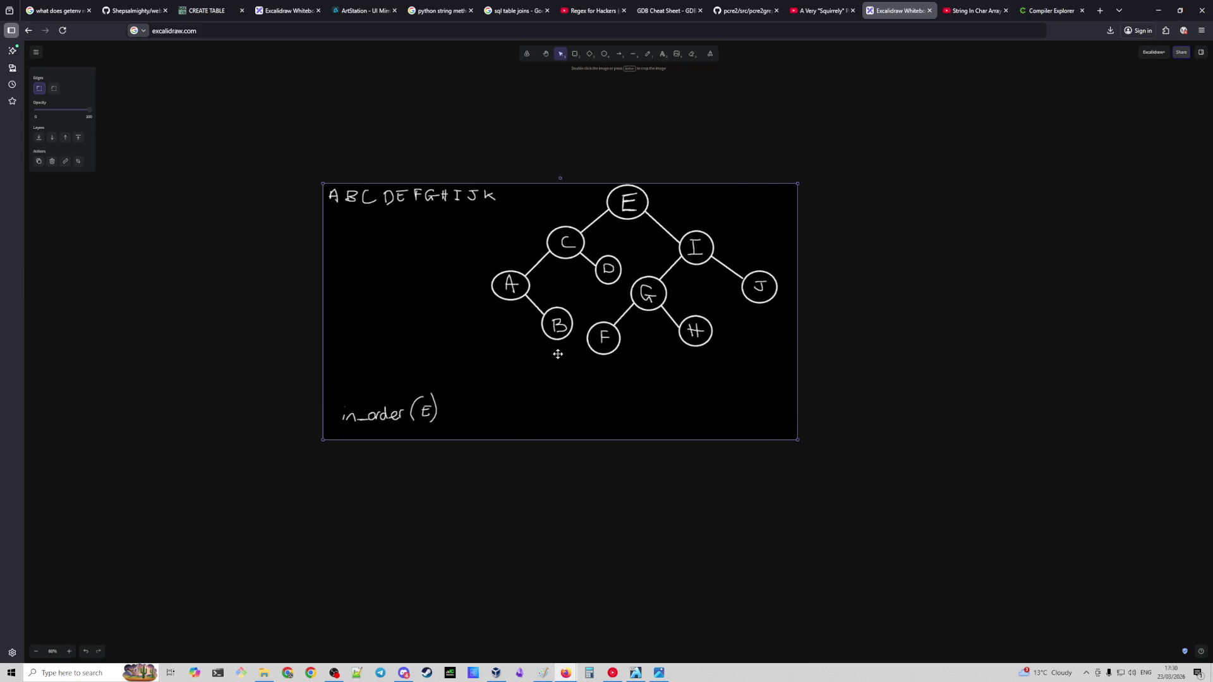
pyautogui.scroll(1, 646, 370)
pyautogui.scroll(1, 647, 369)
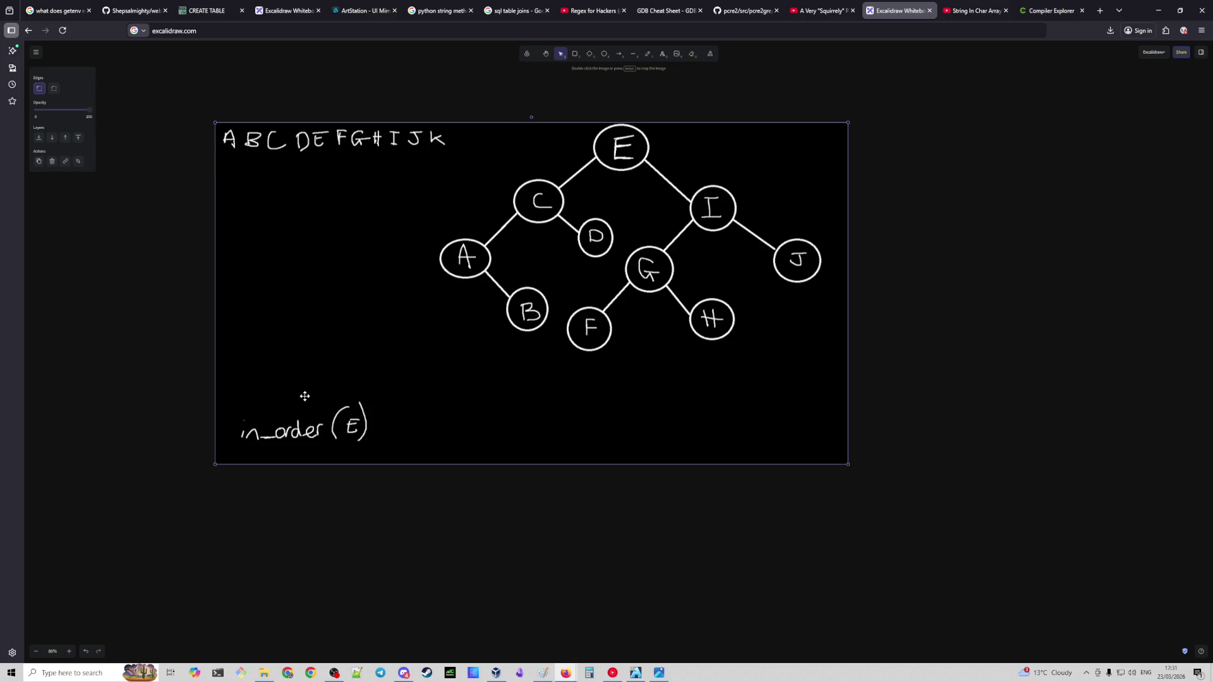
pyautogui.click(647, 53)
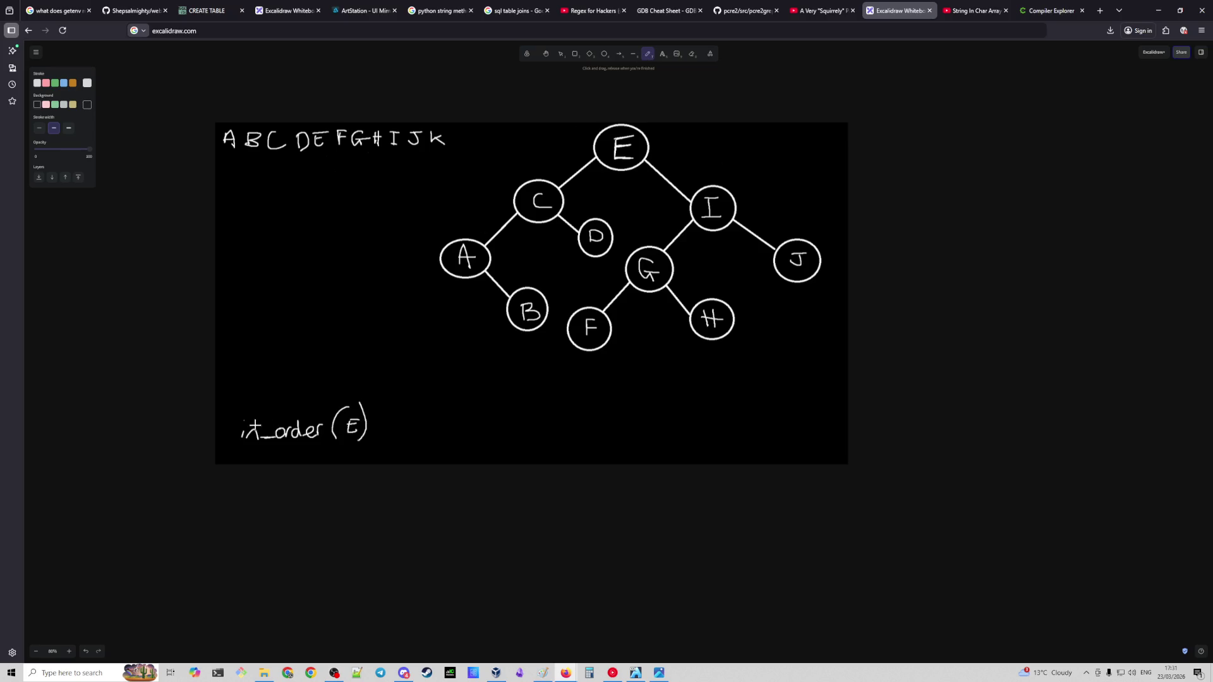
# - Scribble out the in_order(E) label on the pasted tree image
pyautogui.rightClick(277, 422)
pyautogui.click(199, 420)
pyautogui.moveTo(235, 434); pyautogui.dragTo(286, 448)
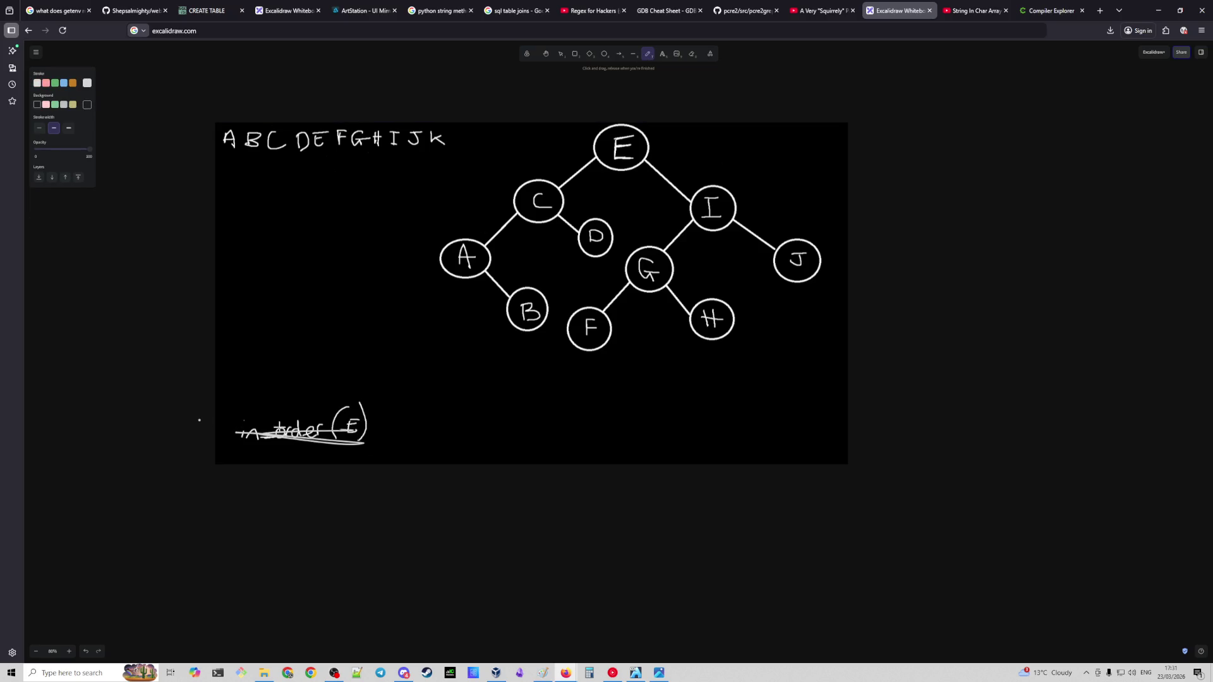
# - Handwrite 'in_order(node)' below the image with 'node' as its return type
pyautogui.click(254, 479)
pyautogui.moveTo(255, 487)
pyautogui.mouseDown()
pyautogui.moveTo(254, 503)
pyautogui.moveTo(322, 494)
pyautogui.moveTo(358, 506)
pyautogui.moveTo(375, 490)
pyautogui.moveTo(407, 508)
pyautogui.moveTo(421, 494)
pyautogui.moveTo(477, 509)
pyautogui.moveTo(499, 496)
pyautogui.moveTo(494, 509)
pyautogui.mouseUp()
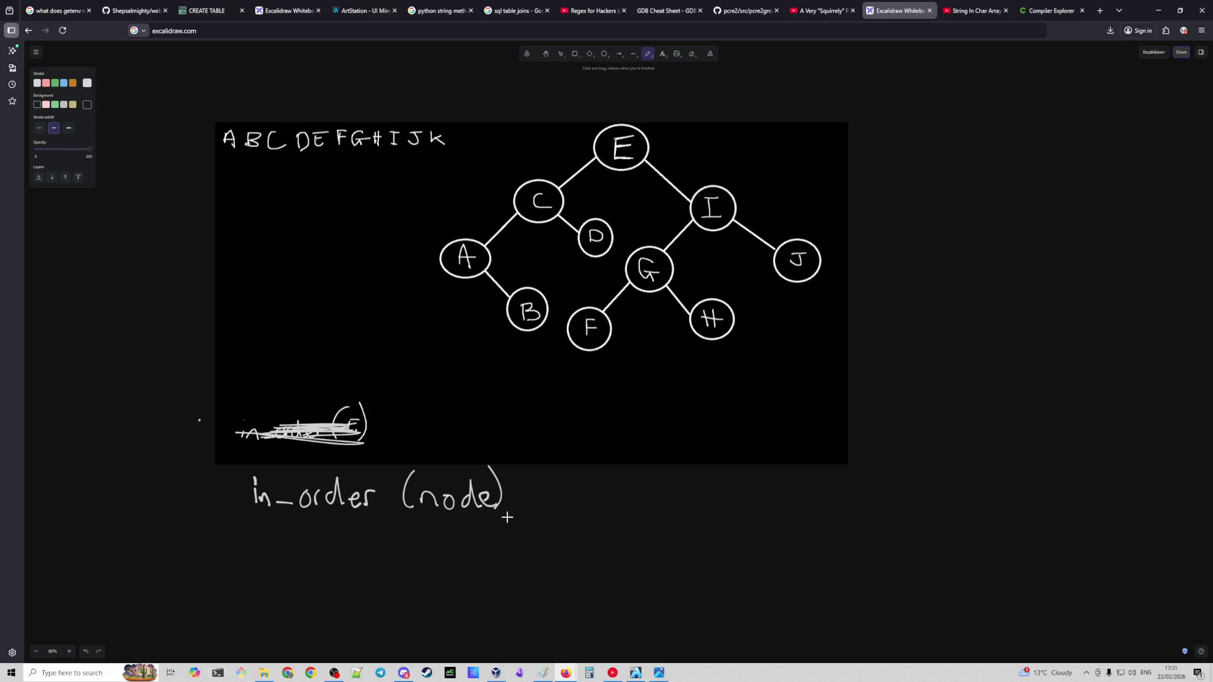
pyautogui.scroll(-1, 489, 477)
pyautogui.scroll(-1, 488, 470)
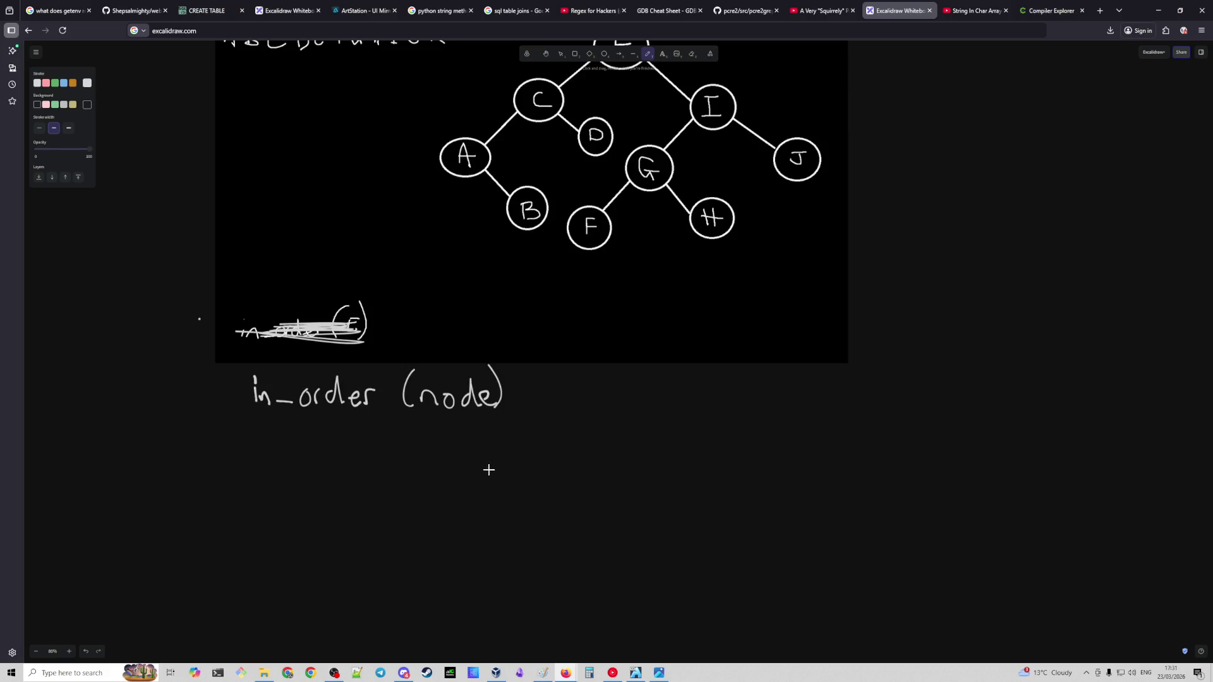
pyautogui.scroll(-1, 477, 460)
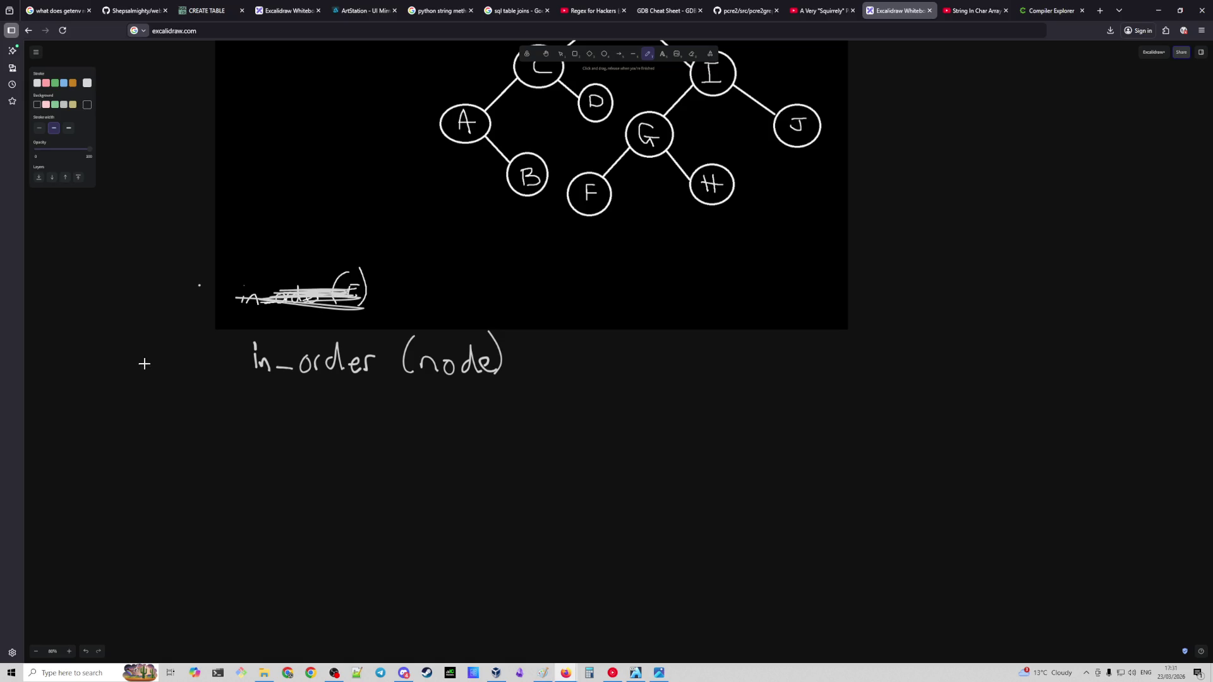
pyautogui.moveTo(143, 373)
pyautogui.mouseDown()
pyautogui.moveTo(187, 363)
pyautogui.moveTo(202, 372)
pyautogui.mouseUp()
# - Add the function braces, complete the return type as node_t, and write 'if (node->left)'
pyautogui.moveTo(262, 387); pyautogui.dragTo(266, 416)
pyautogui.moveTo(268, 529); pyautogui.dragTo(266, 576)
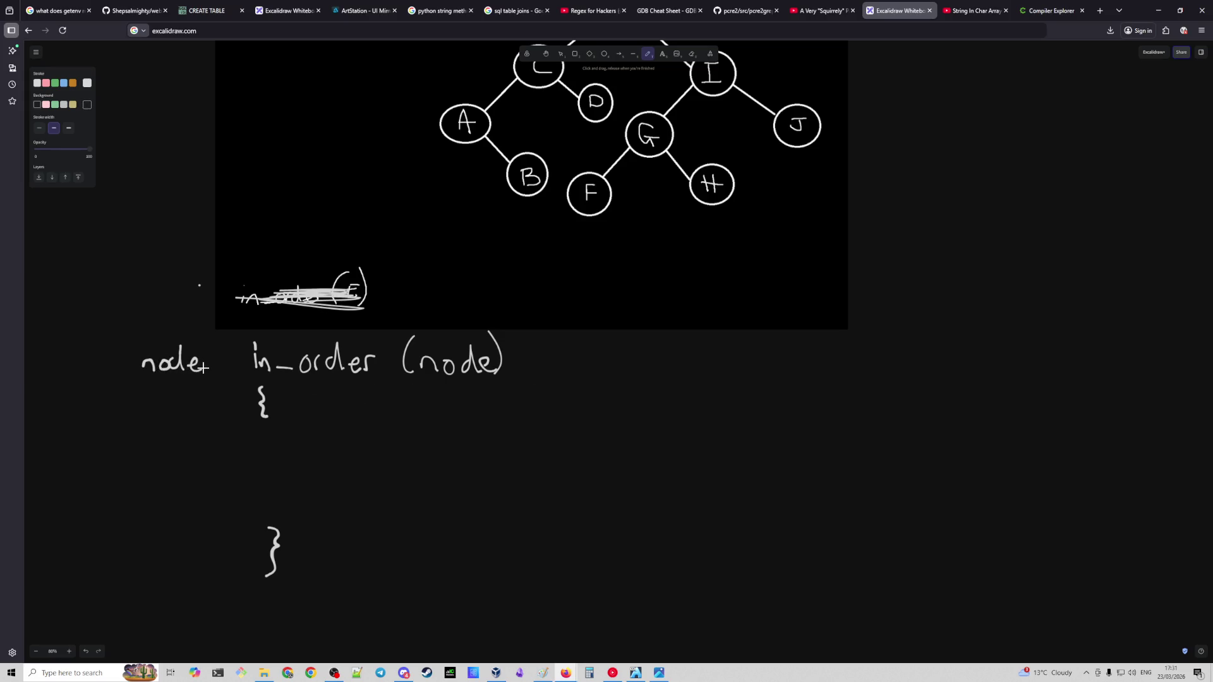
pyautogui.moveTo(220, 351); pyautogui.dragTo(227, 363)
pyautogui.click(310, 411)
pyautogui.moveTo(311, 418)
pyautogui.mouseDown()
pyautogui.moveTo(318, 434)
pyautogui.moveTo(325, 418)
pyautogui.mouseUp()
pyautogui.moveTo(349, 386)
pyautogui.mouseDown()
pyautogui.moveTo(347, 439)
pyautogui.moveTo(383, 432)
pyautogui.moveTo(400, 410)
pyautogui.mouseUp()
pyautogui.moveTo(404, 427)
pyautogui.mouseDown()
pyautogui.moveTo(445, 416)
pyautogui.moveTo(446, 431)
pyautogui.moveTo(490, 432)
pyautogui.mouseUp()
pyautogui.moveTo(484, 420)
pyautogui.mouseDown()
pyautogui.moveTo(509, 431)
pyautogui.moveTo(516, 417)
pyautogui.moveTo(525, 434)
pyautogui.mouseUp()
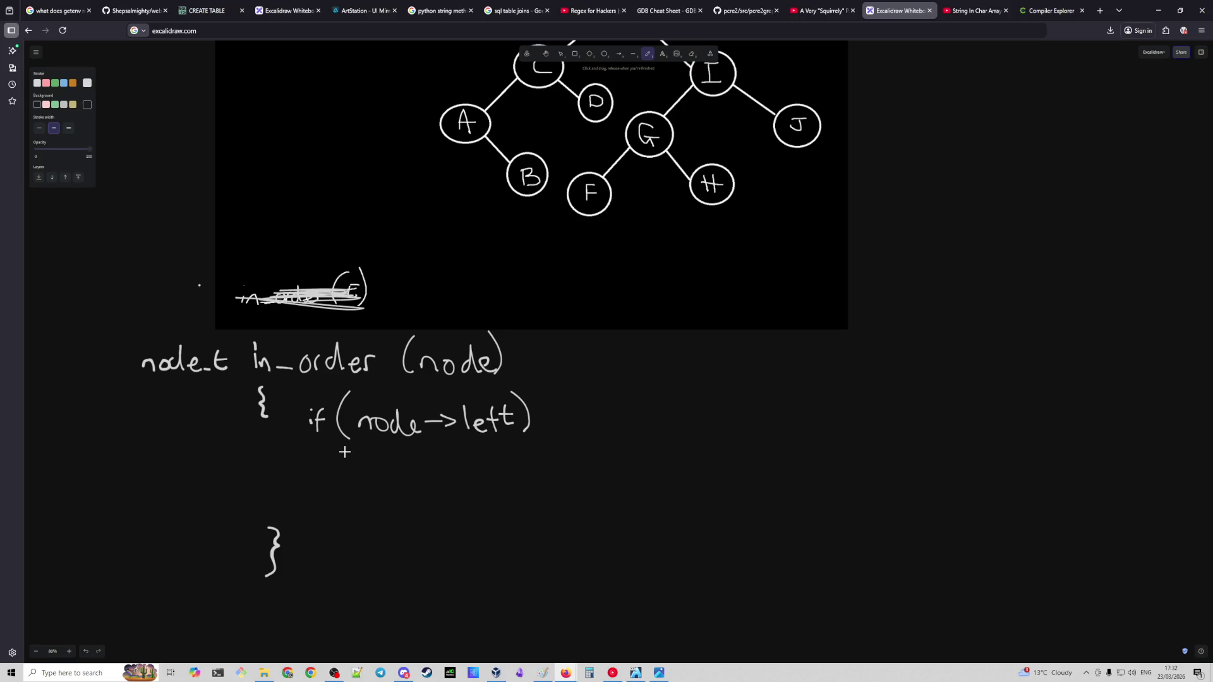
# - Write '{ in_order(node->left); }' under the condition and cross out the node_t return type
pyautogui.moveTo(340, 451); pyautogui.dragTo(348, 476)
pyautogui.moveTo(369, 458)
pyautogui.mouseDown()
pyautogui.moveTo(371, 473)
pyautogui.moveTo(445, 472)
pyautogui.mouseUp()
pyautogui.moveTo(446, 471); pyautogui.dragTo(458, 465)
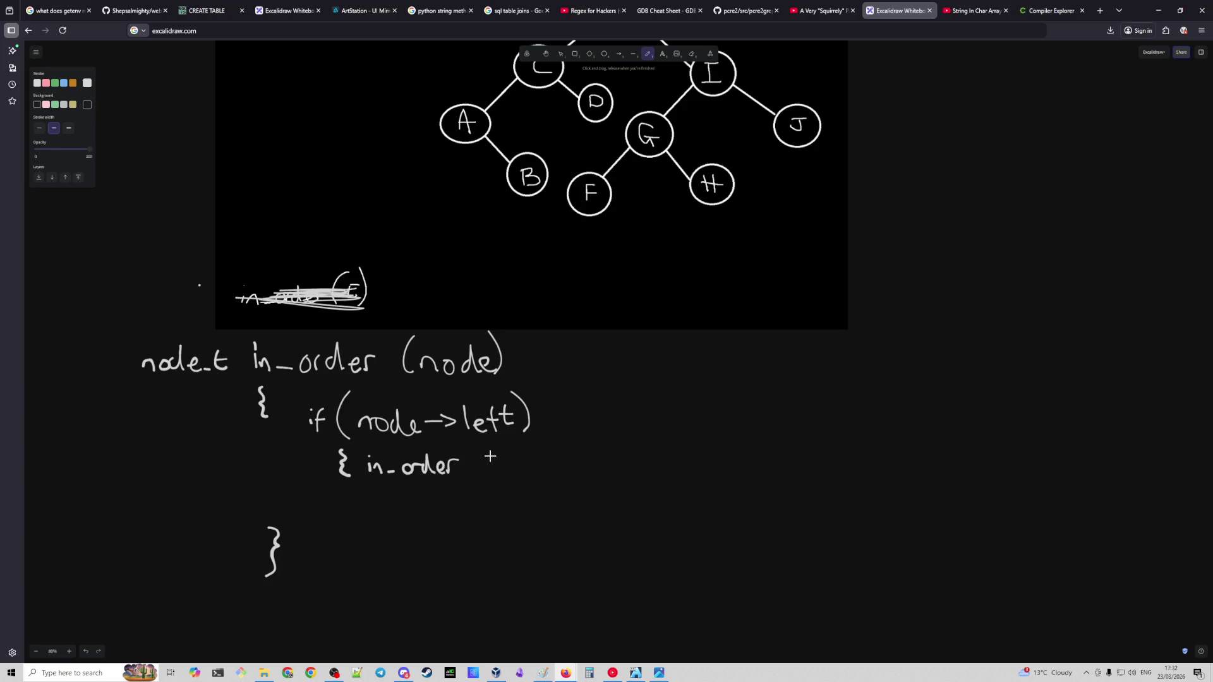
pyautogui.moveTo(482, 446)
pyautogui.mouseDown()
pyautogui.moveTo(483, 475)
pyautogui.moveTo(558, 475)
pyautogui.moveTo(579, 462)
pyautogui.moveTo(618, 473)
pyautogui.moveTo(626, 458)
pyautogui.mouseUp()
pyautogui.moveTo(632, 451); pyautogui.dragTo(641, 477)
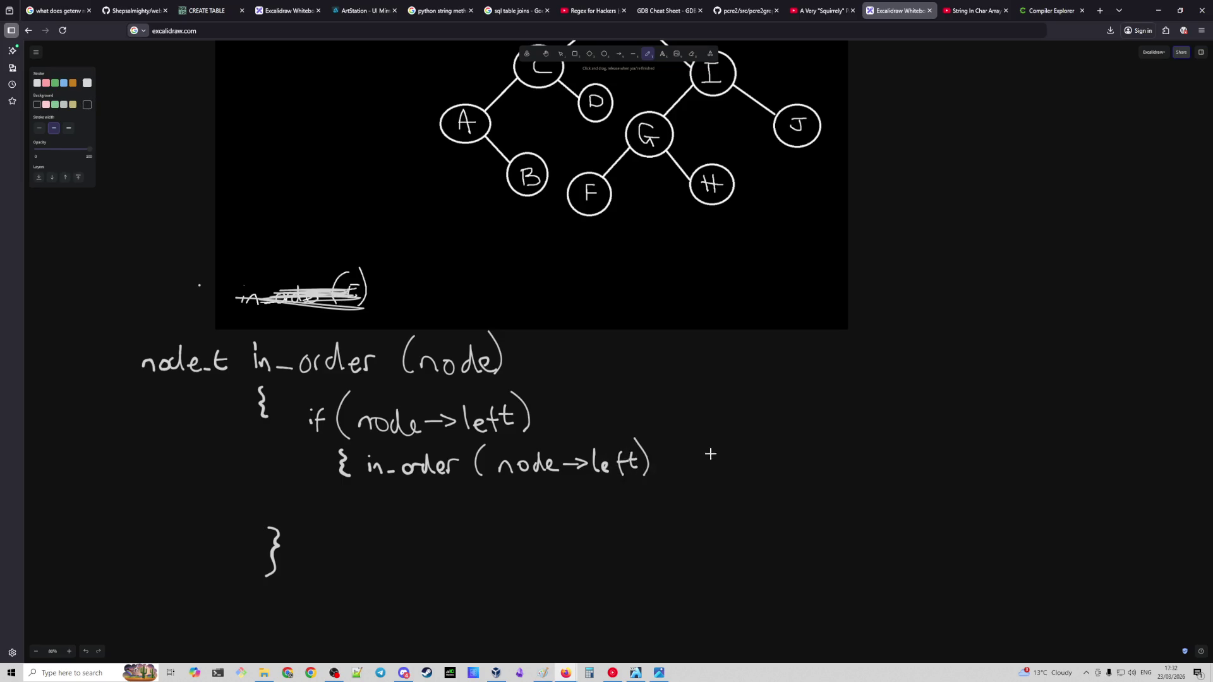
pyautogui.moveTo(672, 437)
pyautogui.mouseDown()
pyautogui.moveTo(679, 475)
pyautogui.moveTo(657, 472)
pyautogui.mouseUp()
pyautogui.moveTo(144, 355); pyautogui.dragTo(233, 379)
pyautogui.moveTo(144, 377); pyautogui.dragTo(234, 374)
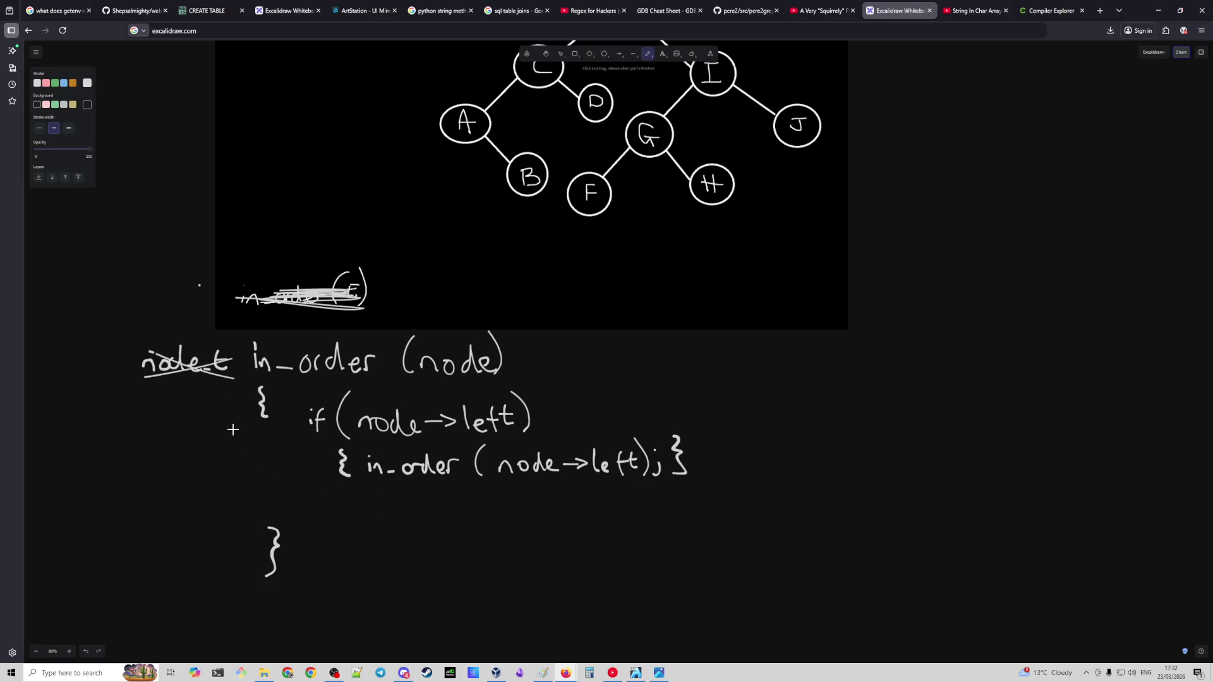
# - Write a replacement above node_t and handwrite 'print(node)' under the recursive call
pyautogui.moveTo(195, 341); pyautogui.dragTo(231, 345)
pyautogui.moveTo(452, 495)
pyautogui.mouseDown()
pyautogui.moveTo(485, 506)
pyautogui.moveTo(586, 496)
pyautogui.moveTo(591, 508)
pyautogui.mouseUp()
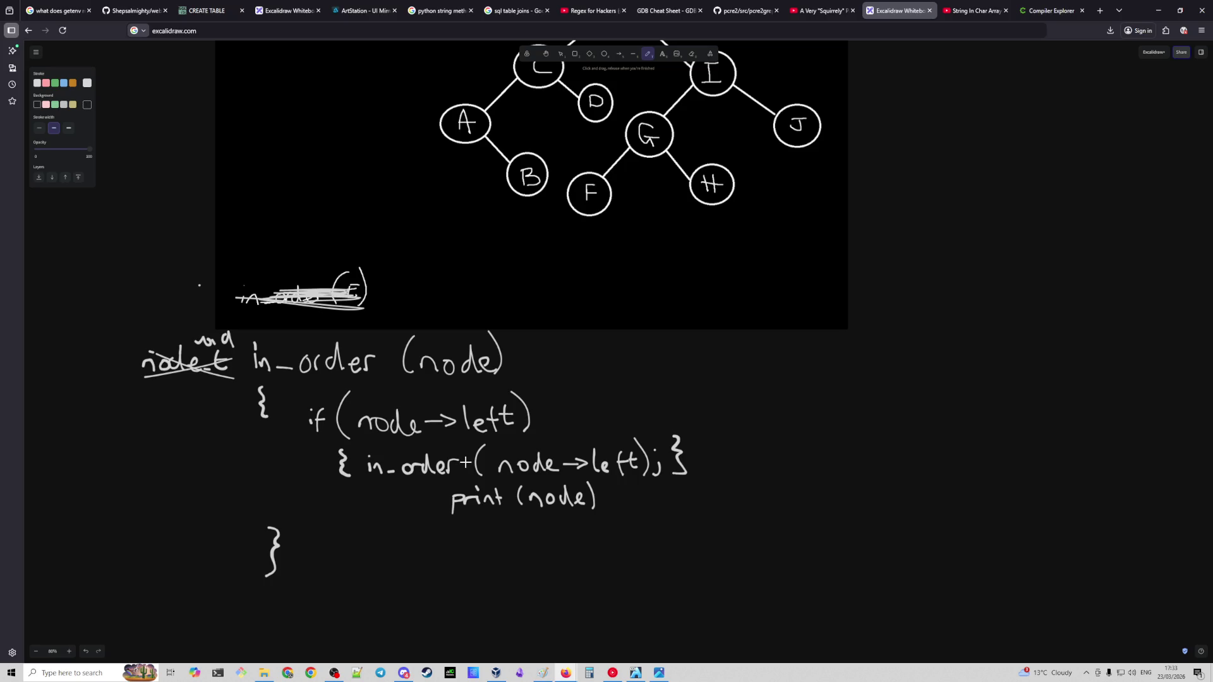
pyautogui.hotkey('ctrl', 'z')
pyautogui.hotkey('ctrl', 'z')
pyautogui.hotkey('ctrl', 'z')
pyautogui.hotkey('ctrl', 'z')
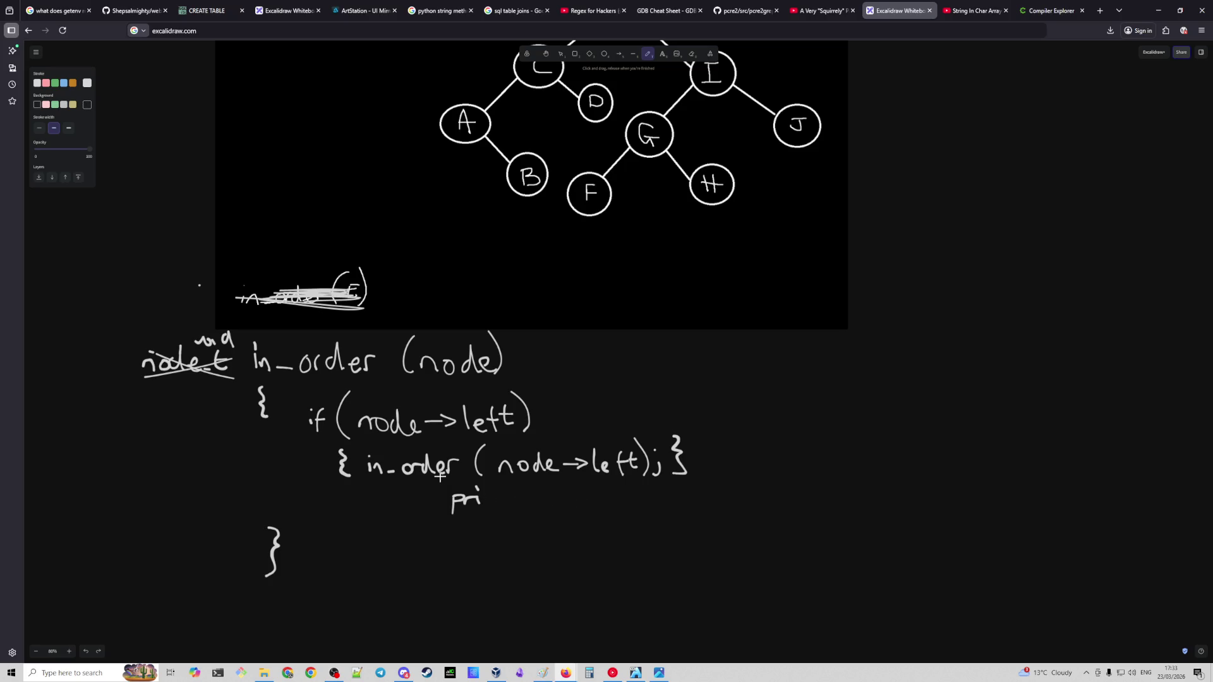
pyautogui.hotkey('ctrl', 'z')
pyautogui.hotkey('ctrl', 'z')
pyautogui.moveTo(371, 490)
pyautogui.mouseDown()
pyautogui.moveTo(371, 507)
pyautogui.moveTo(377, 499)
pyautogui.mouseUp()
pyautogui.moveTo(379, 503)
pyautogui.mouseDown()
pyautogui.moveTo(387, 494)
pyautogui.moveTo(390, 505)
pyautogui.mouseUp()
pyautogui.moveTo(390, 489); pyautogui.dragTo(406, 504)
pyautogui.moveTo(411, 481)
pyautogui.mouseDown()
pyautogui.moveTo(411, 503)
pyautogui.moveTo(471, 505)
pyautogui.mouseUp()
pyautogui.moveTo(484, 500); pyautogui.dragTo(500, 509)
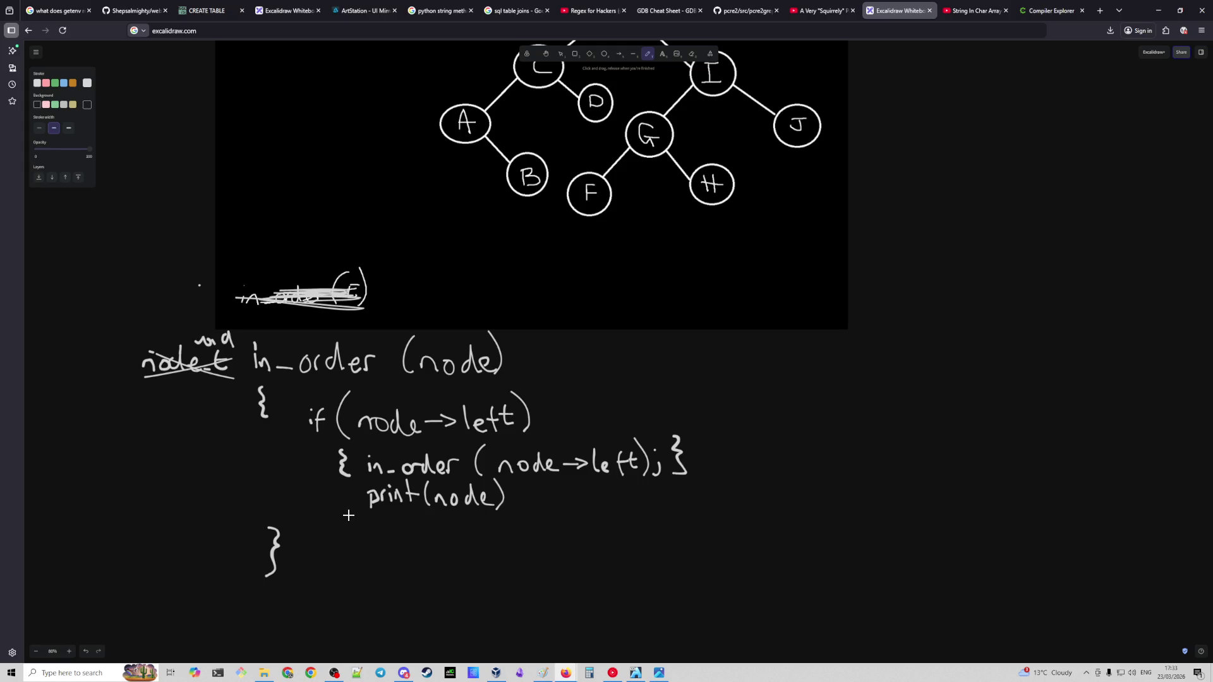
# - Add a closing brace, scribble out the left-call brace, and end print(node) with a semicolon
pyautogui.moveTo(351, 517); pyautogui.dragTo(348, 538)
pyautogui.moveTo(667, 426); pyautogui.dragTo(686, 479)
pyautogui.click(516, 495)
pyautogui.moveTo(516, 501); pyautogui.dragTo(514, 510)
pyautogui.hotkey('ctrl', 'z')
pyautogui.hotkey('ctrl', 'z')
pyautogui.hotkey('ctrl', 'z')
pyautogui.hotkey('ctrl', 'z')
pyautogui.hotkey('ctrl', 'z')
pyautogui.hotkey('ctrl', 'z')
pyautogui.hotkey('ctrl', 'z')
pyautogui.hotkey('ctrl', 'z')
pyautogui.hotkey('ctrl', 'z')
pyautogui.hotkey('ctrl', 'z')
pyautogui.hotkey('ctrl', 'z')
pyautogui.hotkey('ctrl', 'z')
pyautogui.hotkey('ctrl', 'z')
pyautogui.hotkey('ctrl', 'z')
pyautogui.hotkey('ctrl', 'z')
pyautogui.hotkey('ctrl', 'z')
pyautogui.moveTo(309, 506); pyautogui.dragTo(467, 522)
pyautogui.click(468, 502)
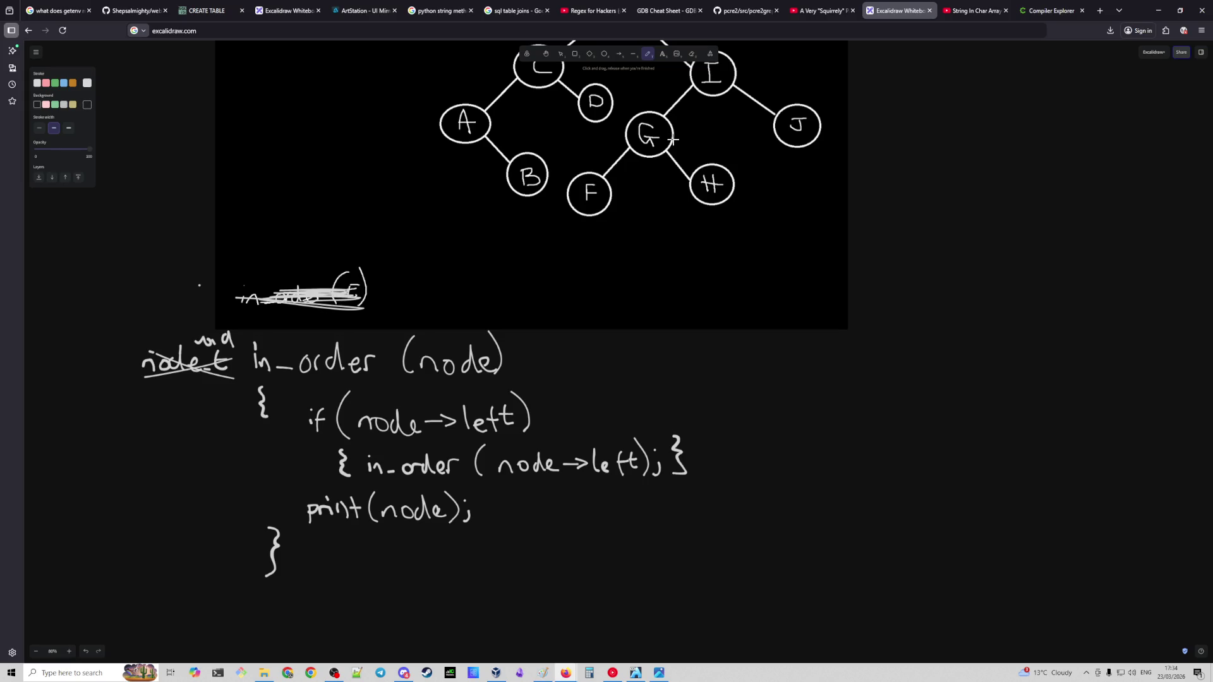
# - Erase the closing brace below print(node) with the Eraser tool
pyautogui.click(692, 53)
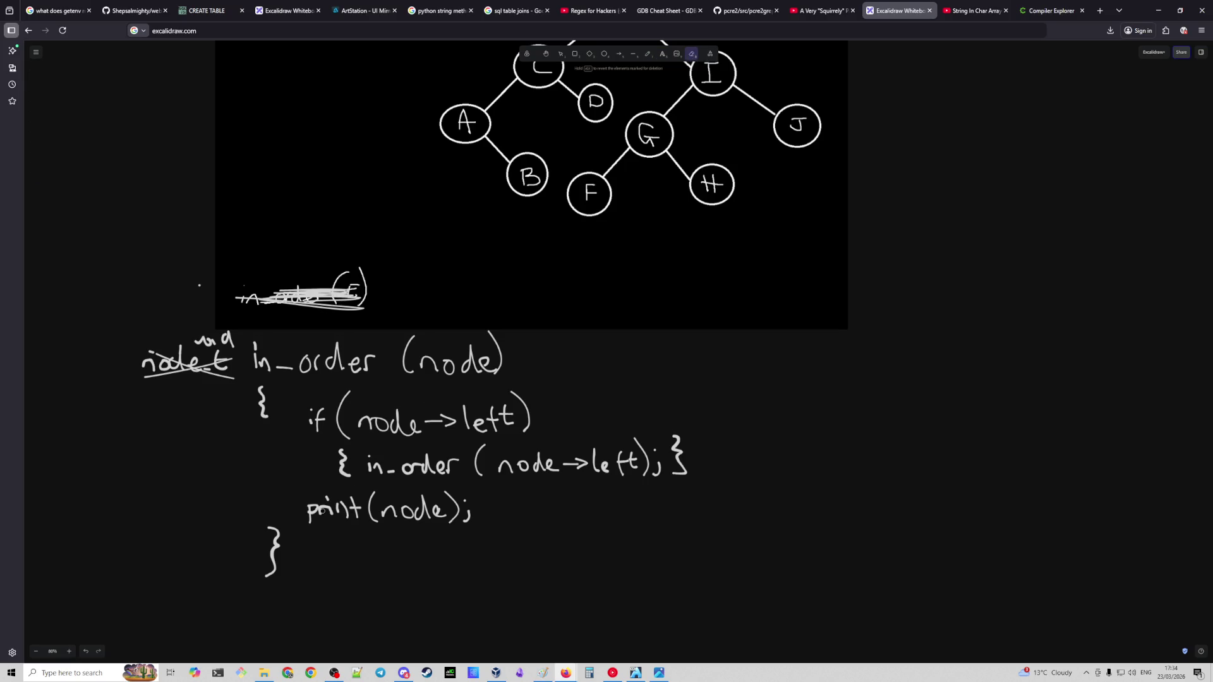
pyautogui.moveTo(265, 526); pyautogui.dragTo(372, 585)
pyautogui.click(648, 54)
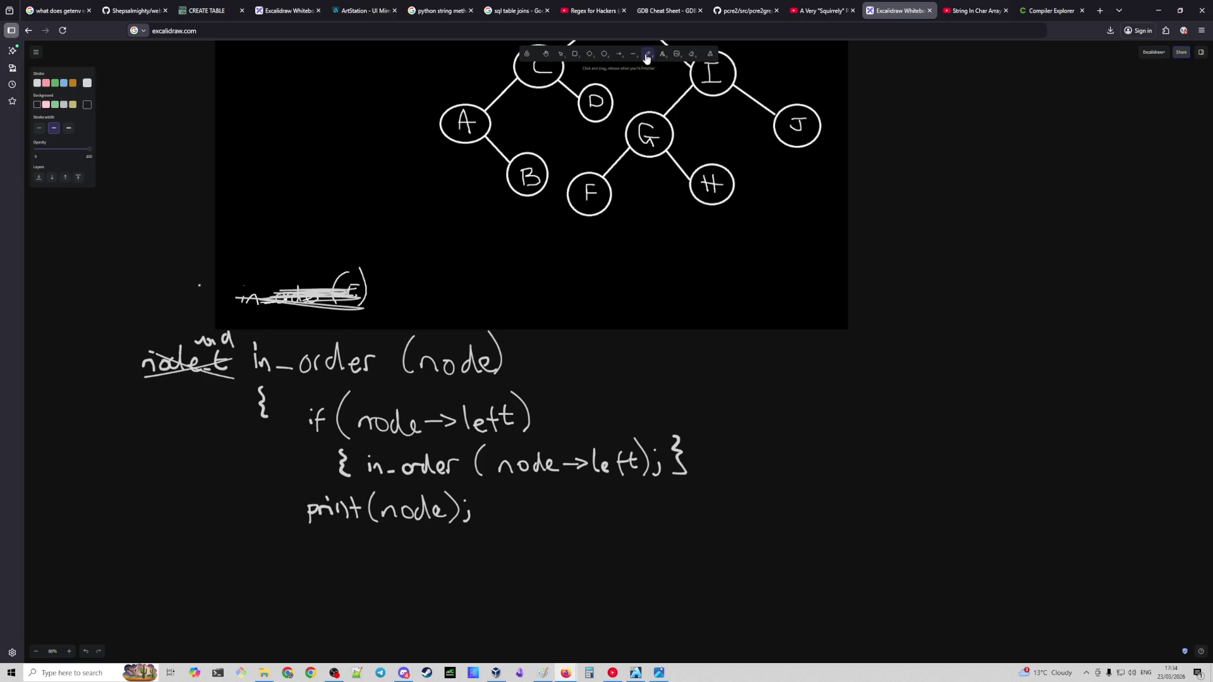
# - Pan to empty space and handwrite 'if (node->right)' under print(node);
pyautogui.scroll(-1, 526, 504)
pyautogui.moveTo(526, 505); pyautogui.dragTo(552, 352)
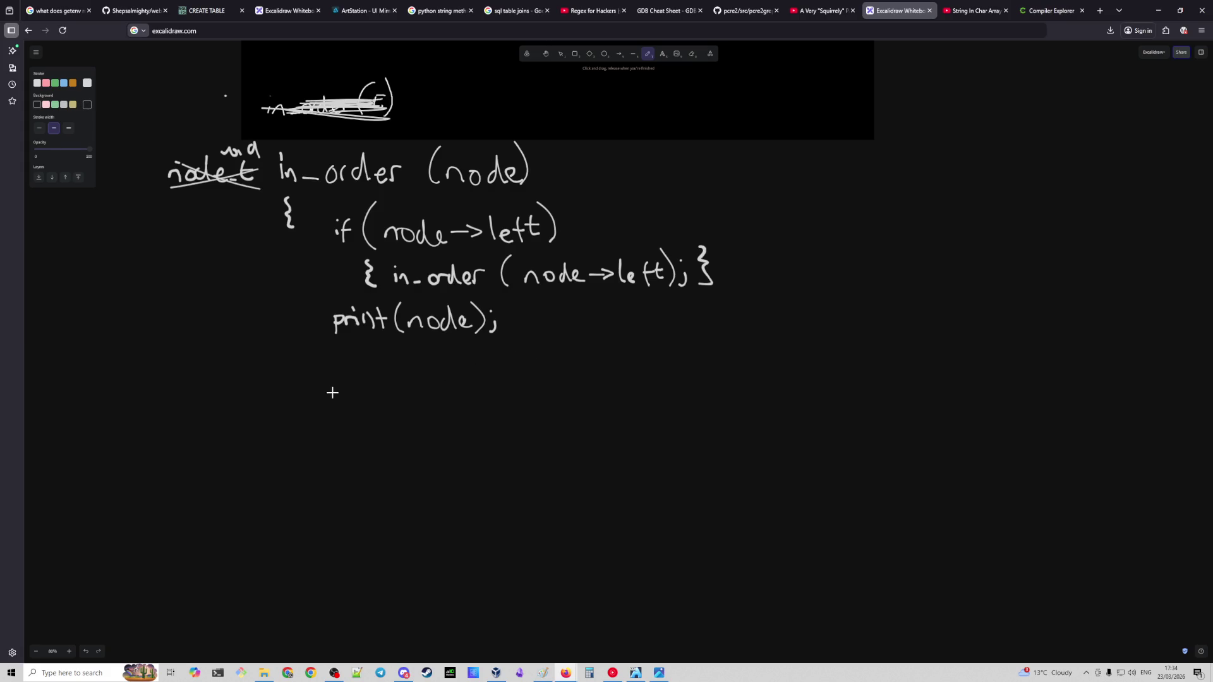
pyautogui.moveTo(333, 397); pyautogui.dragTo(333, 412)
pyautogui.moveTo(332, 388)
pyautogui.mouseDown()
pyautogui.moveTo(343, 413)
pyautogui.moveTo(352, 396)
pyautogui.moveTo(367, 415)
pyautogui.moveTo(399, 404)
pyautogui.moveTo(421, 415)
pyautogui.mouseUp()
pyautogui.moveTo(426, 409); pyautogui.dragTo(525, 413)
pyautogui.click(496, 390)
pyautogui.moveTo(531, 397); pyautogui.dragTo(541, 416)
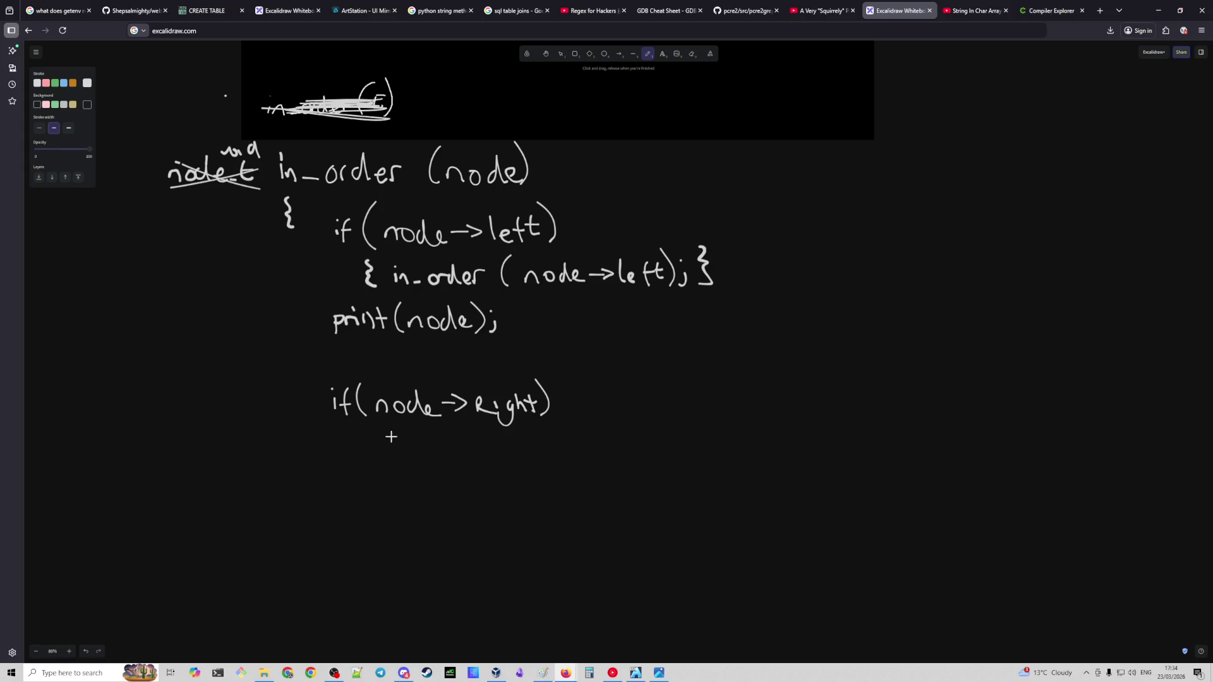
# - Write '{ in_order(node->right);' beneath the right-branch condition
pyautogui.moveTo(341, 434); pyautogui.dragTo(344, 467)
pyautogui.moveTo(369, 448)
pyautogui.mouseDown()
pyautogui.moveTo(370, 464)
pyautogui.moveTo(386, 462)
pyautogui.moveTo(442, 456)
pyautogui.moveTo(446, 443)
pyautogui.moveTo(456, 461)
pyautogui.mouseUp()
pyautogui.moveTo(458, 463)
pyautogui.mouseDown()
pyautogui.moveTo(463, 453)
pyautogui.moveTo(512, 463)
pyautogui.mouseUp()
pyautogui.moveTo(519, 452)
pyautogui.mouseDown()
pyautogui.moveTo(534, 437)
pyautogui.moveTo(546, 460)
pyautogui.moveTo(610, 450)
pyautogui.moveTo(628, 475)
pyautogui.moveTo(618, 470)
pyautogui.mouseUp()
pyautogui.moveTo(630, 440)
pyautogui.mouseDown()
pyautogui.moveTo(639, 460)
pyautogui.moveTo(657, 447)
pyautogui.moveTo(660, 473)
pyautogui.moveTo(634, 458)
pyautogui.moveTo(677, 466)
pyautogui.mouseUp()
pyautogui.click(680, 449)
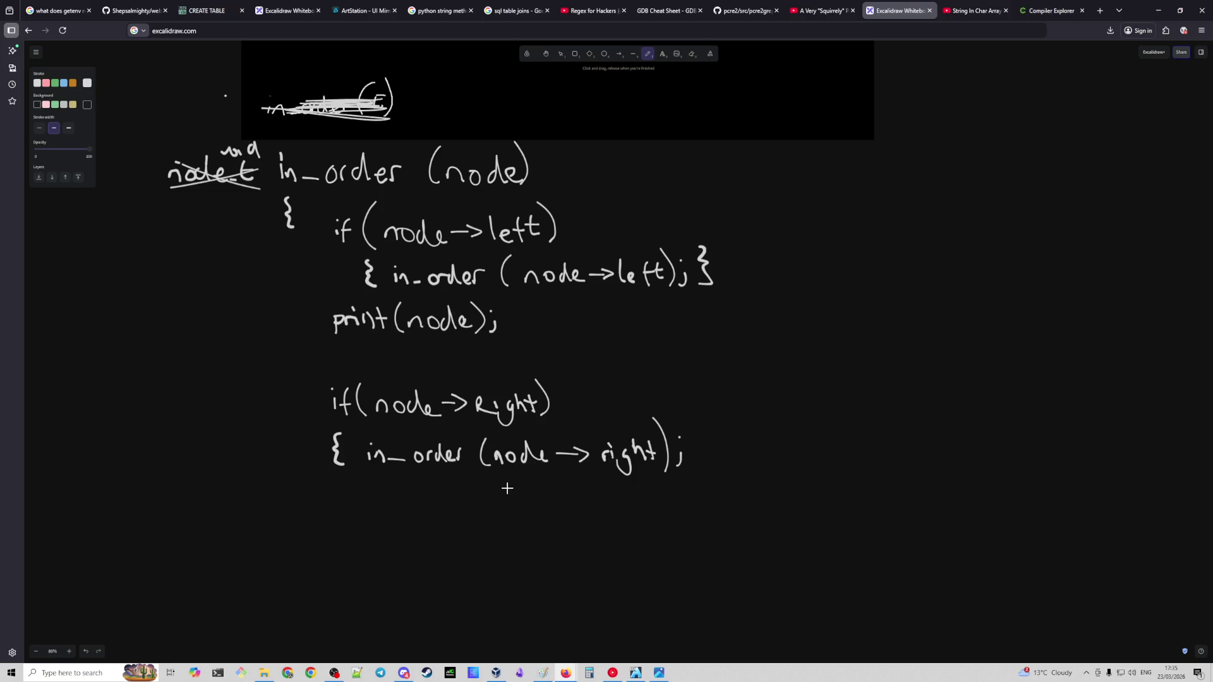
# - Write 'print(node);' beneath the right-branch call and close that call with a brace
pyautogui.moveTo(338, 501)
pyautogui.mouseDown()
pyautogui.moveTo(340, 522)
pyautogui.moveTo(352, 502)
pyautogui.moveTo(378, 510)
pyautogui.mouseUp()
pyautogui.click(351, 492)
pyautogui.moveTo(371, 503); pyautogui.dragTo(399, 514)
pyautogui.moveTo(408, 500); pyautogui.dragTo(448, 513)
pyautogui.moveTo(450, 506); pyautogui.dragTo(479, 516)
pyautogui.click(480, 499)
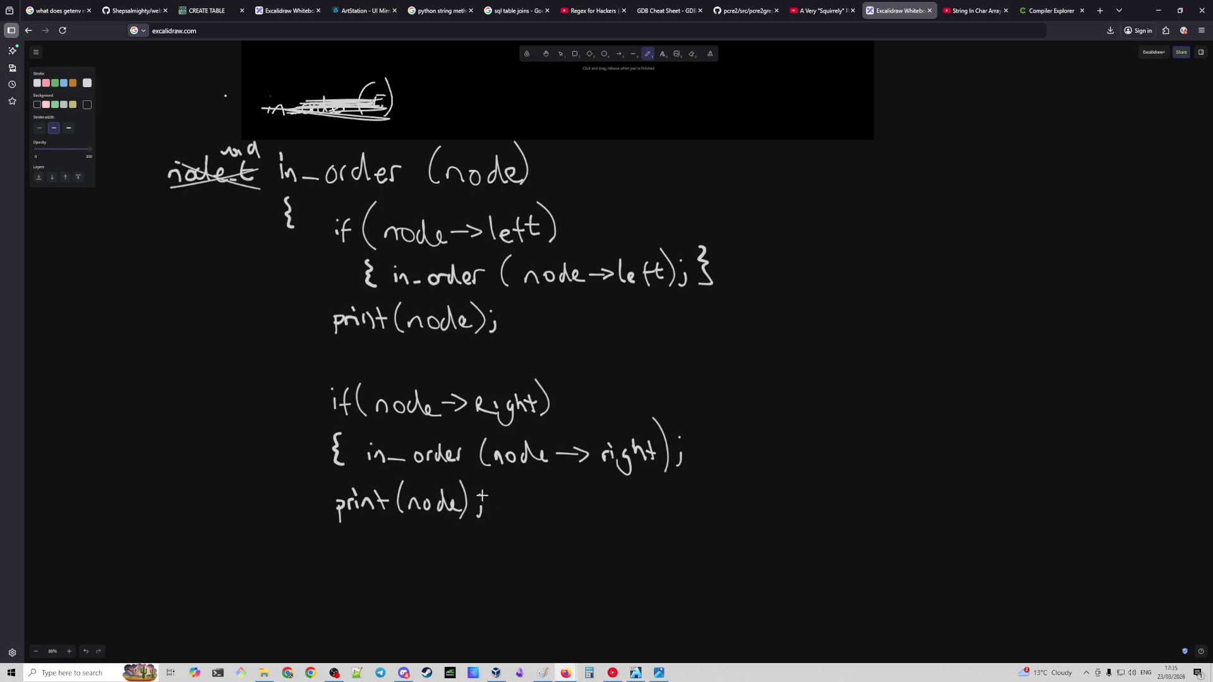
pyautogui.moveTo(700, 415)
pyautogui.mouseDown()
pyautogui.moveTo(719, 457)
pyautogui.moveTo(709, 459)
pyautogui.mouseUp()
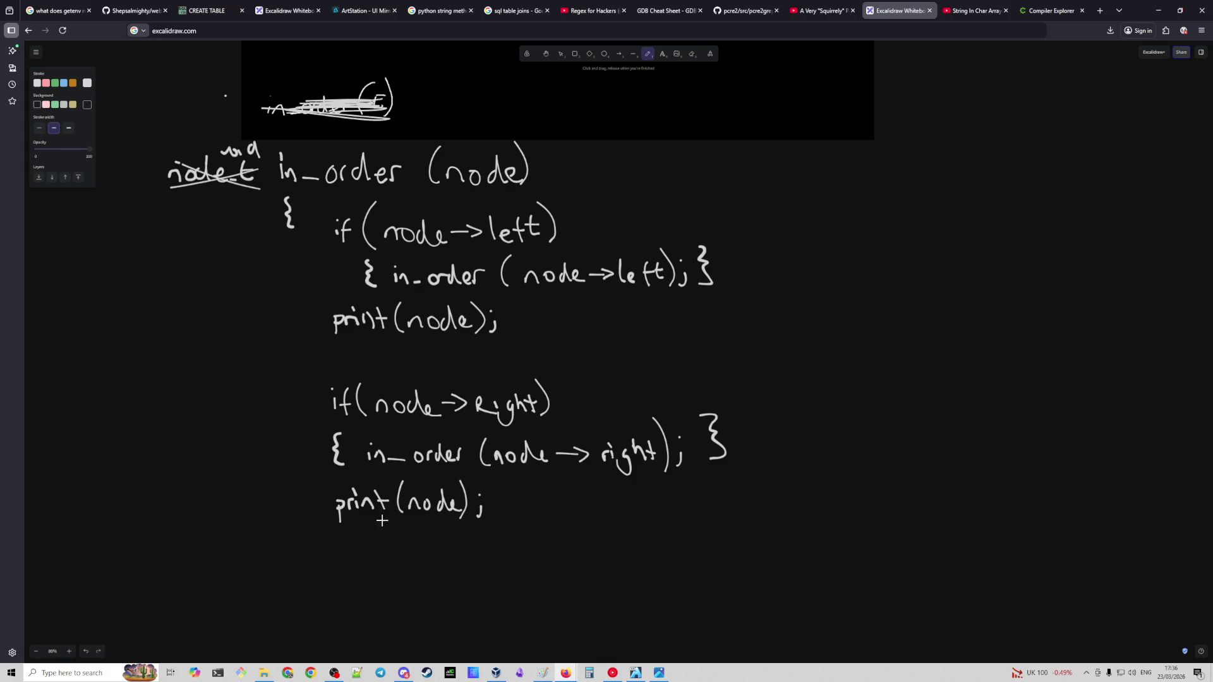
# - Cross out the second print(node); line, then undo its strokes so it disappears
pyautogui.moveTo(330, 518); pyautogui.dragTo(483, 498)
pyautogui.moveTo(336, 489); pyautogui.dragTo(519, 528)
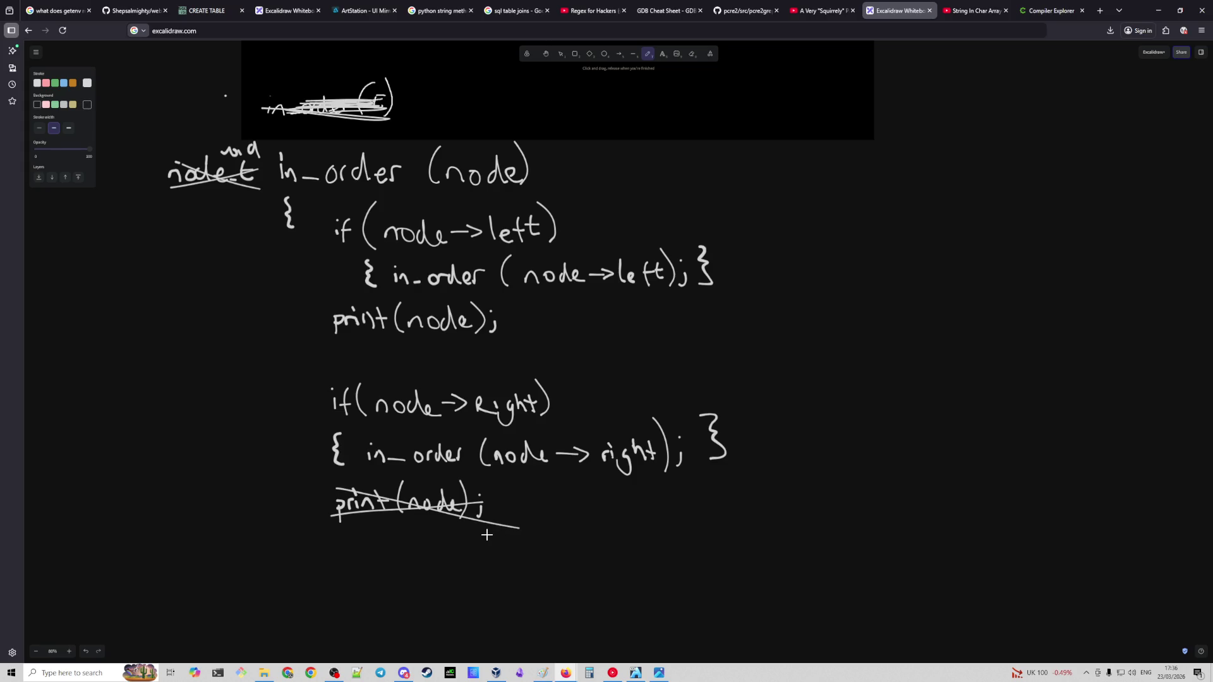
pyautogui.hotkey('ctrl', 'z')
pyautogui.hotkey('ctrl', 'z')
pyautogui.hotkey('ctrl', 'z')
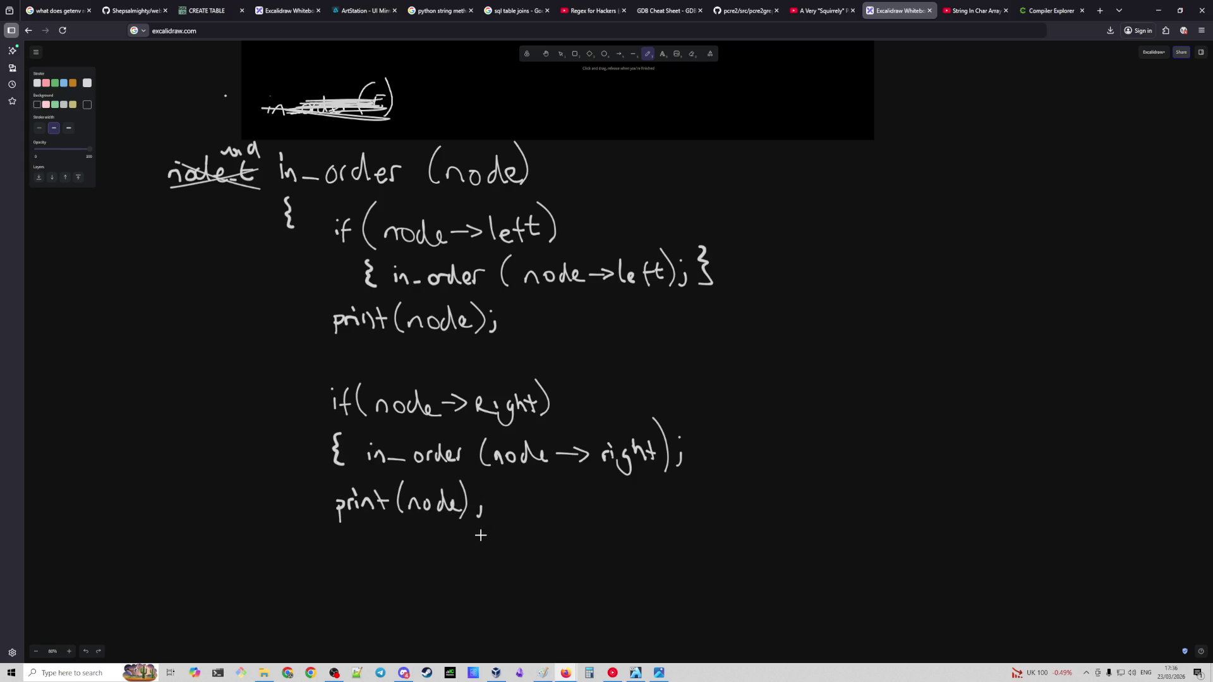
pyautogui.hotkey('ctrl', 'z')
pyautogui.hotkey('ctrl', 'z')
pyautogui.hotkey('ctrl', 'z')
pyautogui.hotkey('ctrl', 'z')
pyautogui.hotkey('ctrl', 'z')
pyautogui.hotkey('ctrl', 'z')
pyautogui.hotkey('ctrl', 'z')
pyautogui.hotkey('ctrl', 'z')
pyautogui.hotkey('ctrl', 'z')
pyautogui.hotkey('ctrl', 'z')
pyautogui.hotkey('ctrl', 'z')
# - Redraw the brace after the right-branch call, draw the closing brace, and write return above it
pyautogui.moveTo(700, 428); pyautogui.dragTo(708, 466)
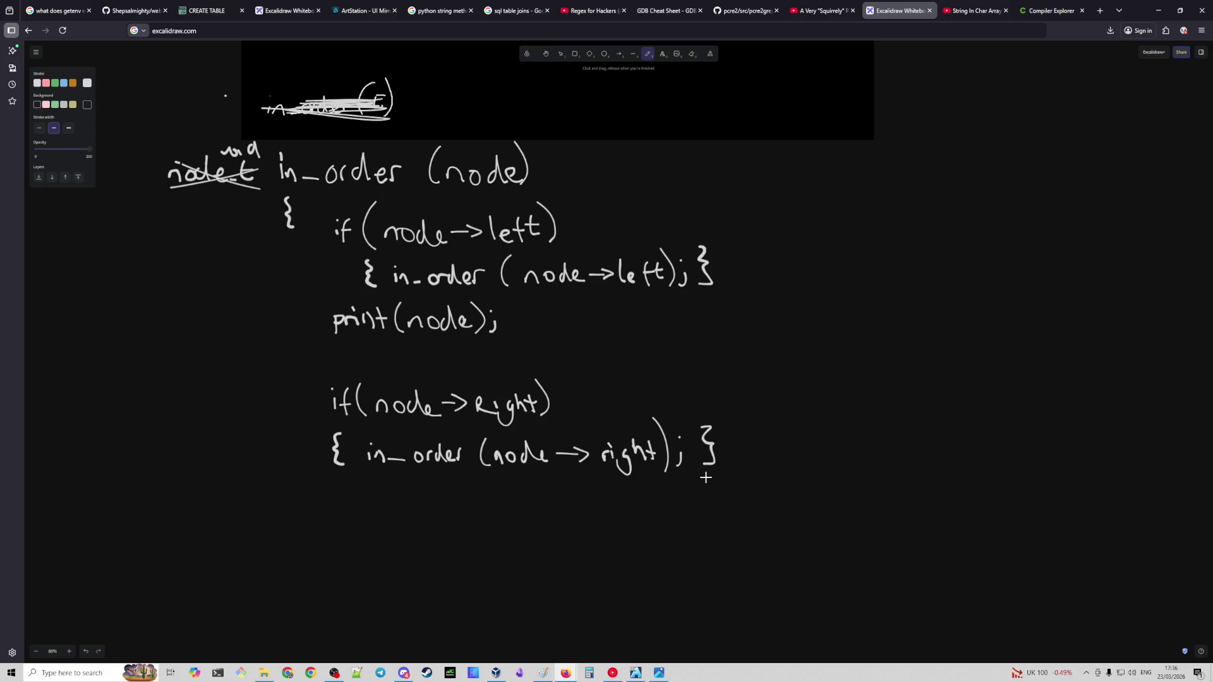
pyautogui.moveTo(318, 573); pyautogui.dragTo(311, 613)
pyautogui.moveTo(329, 537); pyautogui.dragTo(410, 547)
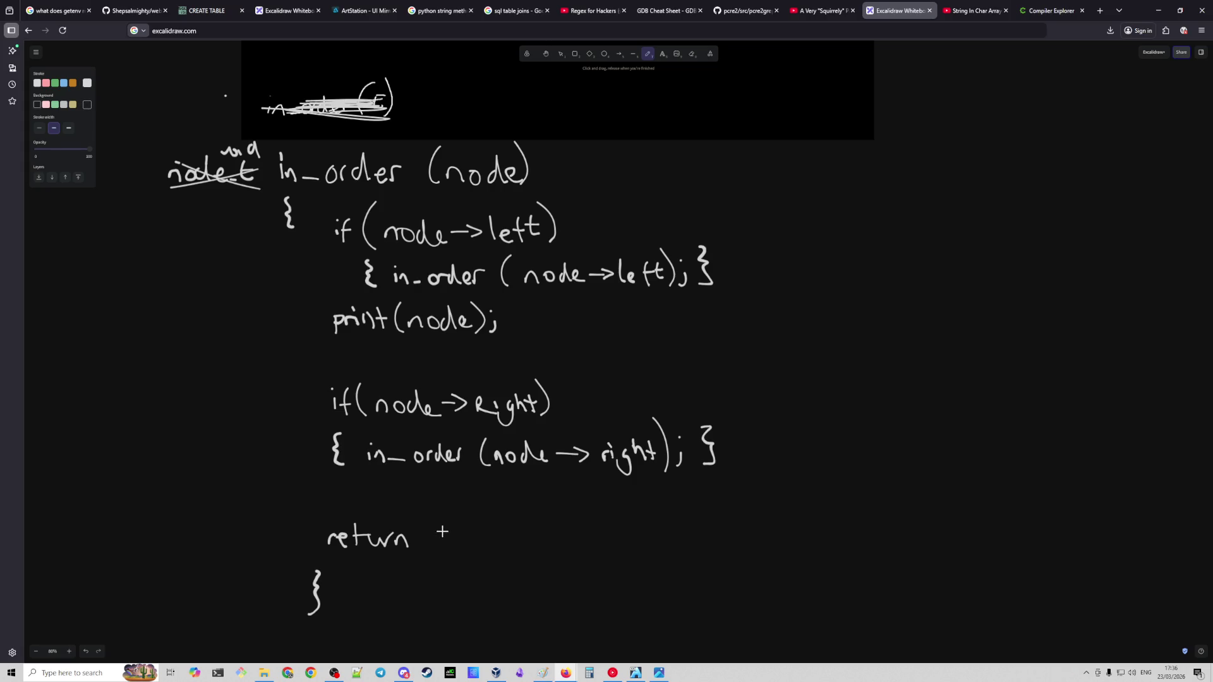
# - Extend the return line to read "return (void);" above the closing brace
pyautogui.moveTo(437, 523)
pyautogui.mouseDown()
pyautogui.moveTo(435, 552)
pyautogui.moveTo(453, 532)
pyautogui.mouseUp()
pyautogui.moveTo(461, 535); pyautogui.dragTo(519, 552)
pyautogui.click(517, 531)
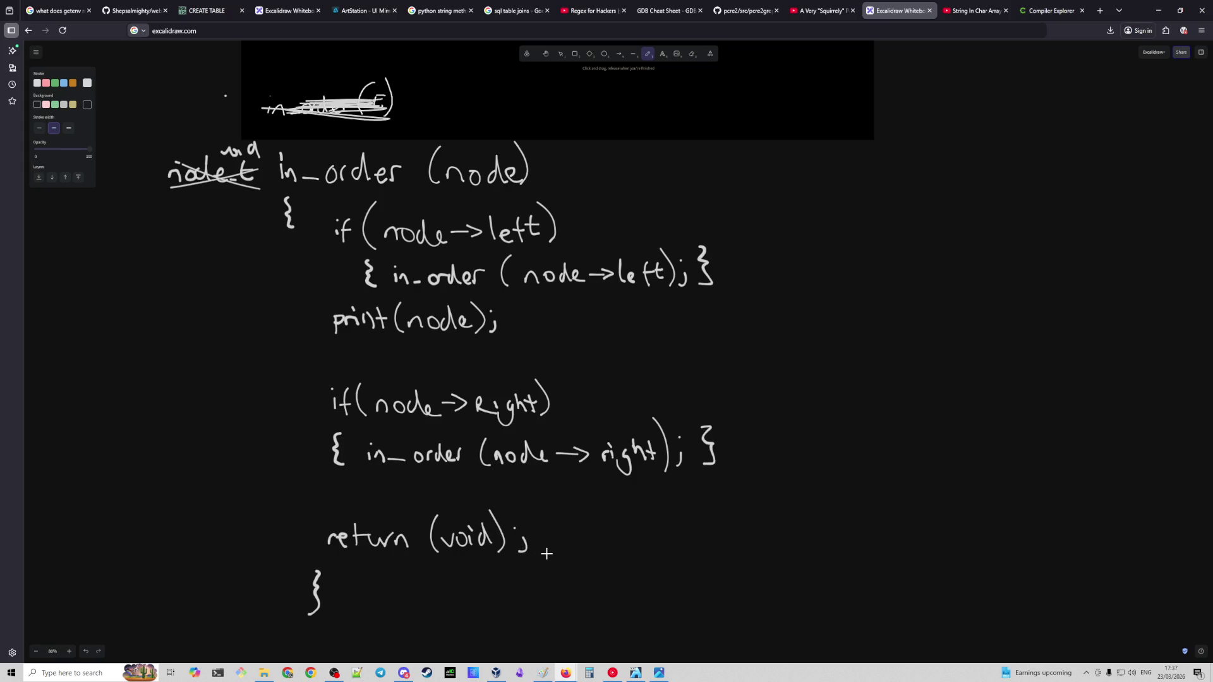
# - Unlock the devbox VM with its lock-screen password, then return to the Excalidraw drawing
pyautogui.hotkey('alt', 'Tab')
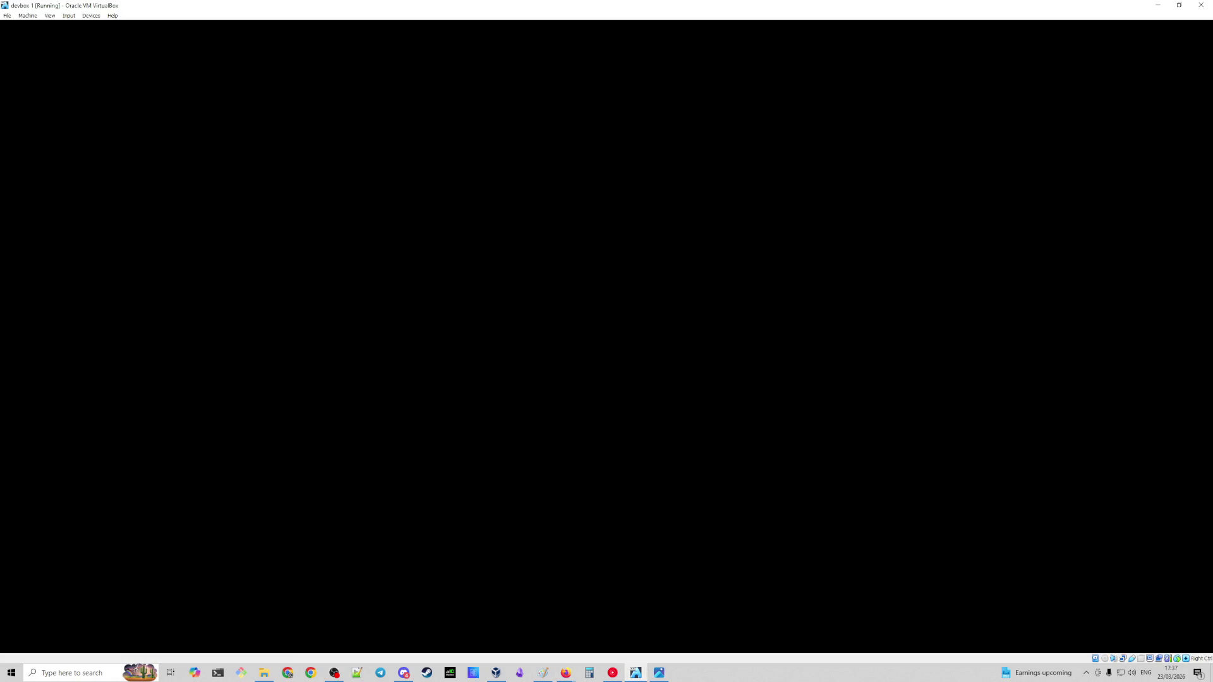
pyautogui.moveTo(537, 544)
pyautogui.press('Return')
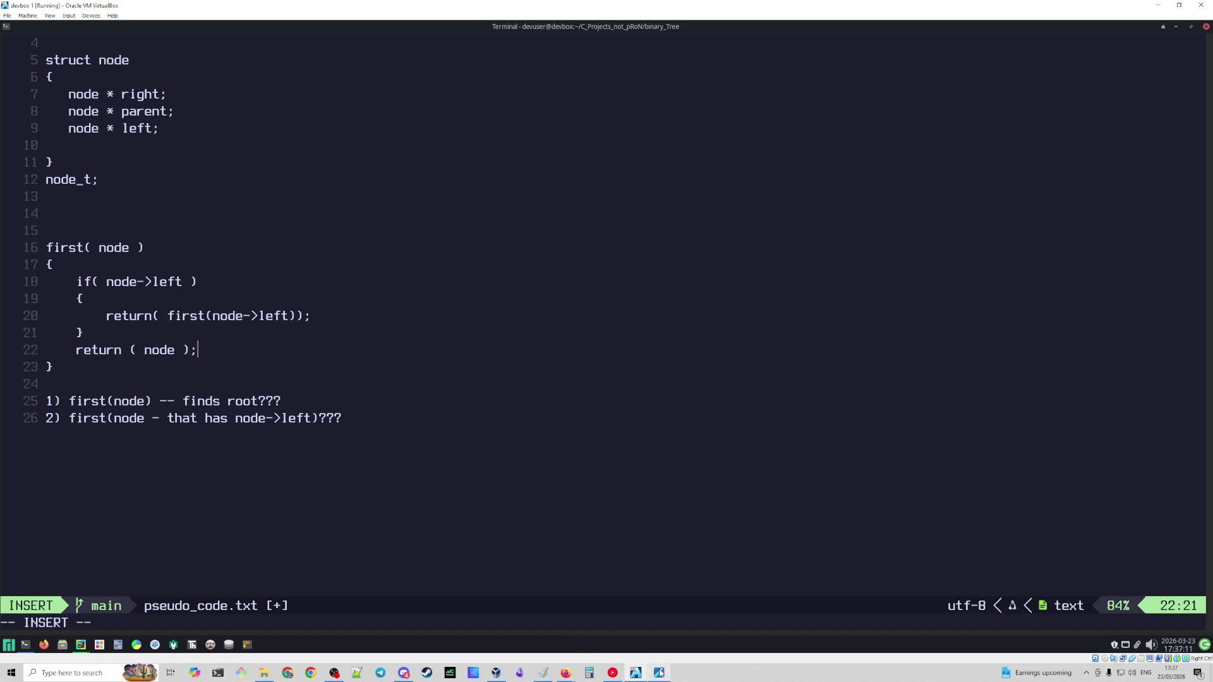
pyautogui.hotkey('alt', 'Tab')
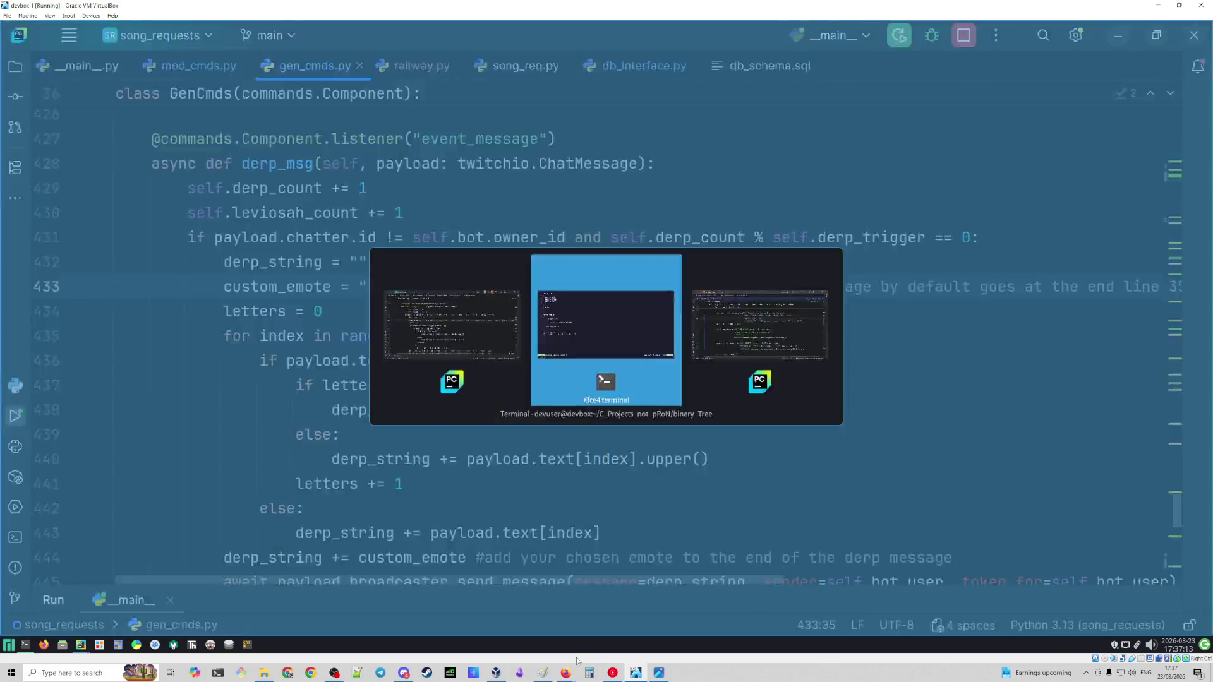
pyautogui.hotkey('alt', 'Tab')
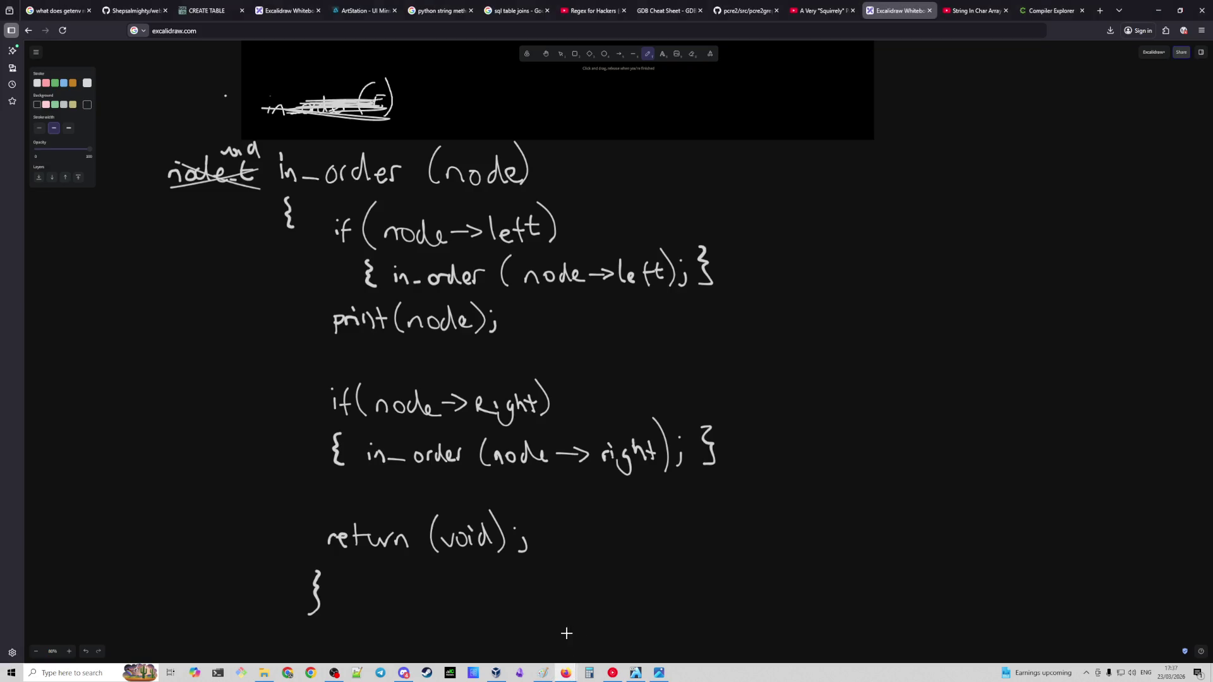
# - Undo the return (void); strokes, try writing void; instead, and undo those strokes too
pyautogui.hotkey('ctrl', 'z')
pyautogui.hotkey('ctrl', 'z')
pyautogui.hotkey('ctrl', 'z')
pyautogui.hotkey('ctrl', 'z')
pyautogui.hotkey('ctrl', 'z')
pyautogui.hotkey('ctrl', 'z')
pyautogui.hotkey('ctrl', 'z')
pyautogui.hotkey('ctrl', 'z')
pyautogui.hotkey('ctrl', 'z')
pyautogui.hotkey('ctrl', 'z')
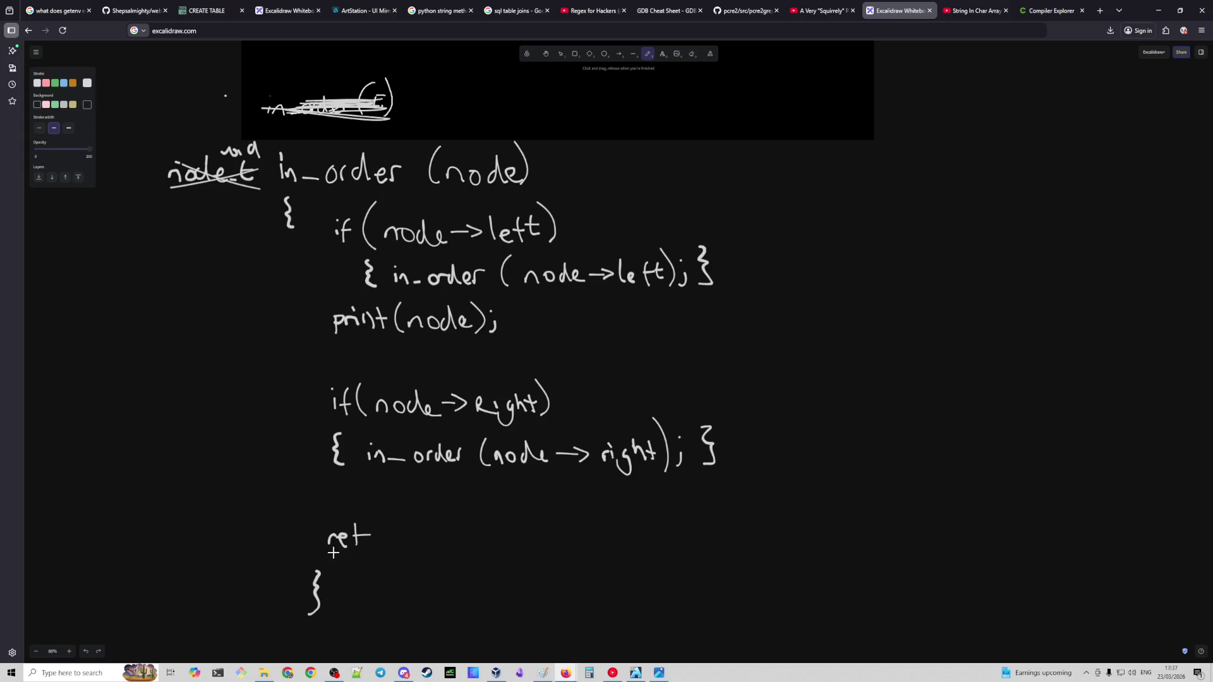
pyautogui.hotkey('ctrl', 'z')
pyautogui.hotkey('ctrl', 'z')
pyautogui.hotkey('ctrl', 'z')
pyautogui.hotkey('ctrl', 'z')
pyautogui.moveTo(339, 533)
pyautogui.mouseDown()
pyautogui.moveTo(378, 548)
pyautogui.moveTo(393, 524)
pyautogui.moveTo(402, 555)
pyautogui.mouseUp()
pyautogui.click(367, 521)
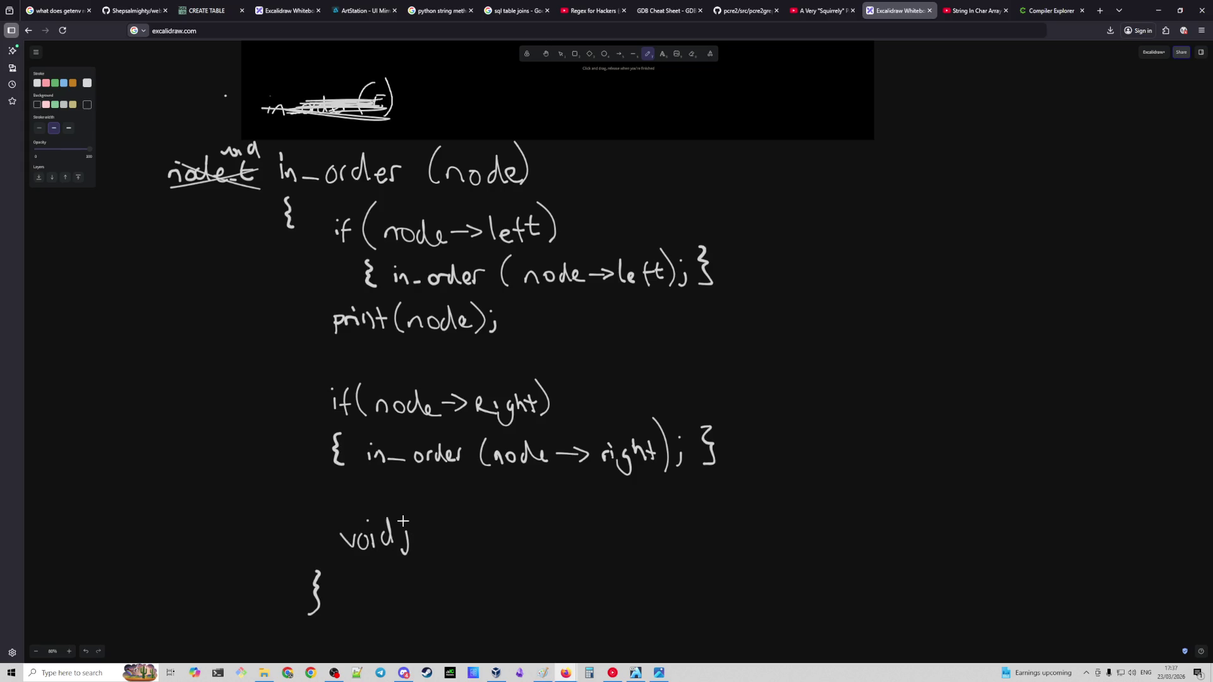
pyautogui.hotkey('ctrl', 'z')
pyautogui.moveTo(409, 540); pyautogui.dragTo(407, 551)
pyautogui.click(407, 531)
pyautogui.hotkey('ctrl', 'z')
pyautogui.hotkey('ctrl', 'z')
pyautogui.hotkey('ctrl', 'z')
pyautogui.hotkey('ctrl', 'z')
pyautogui.hotkey('ctrl', 'z')
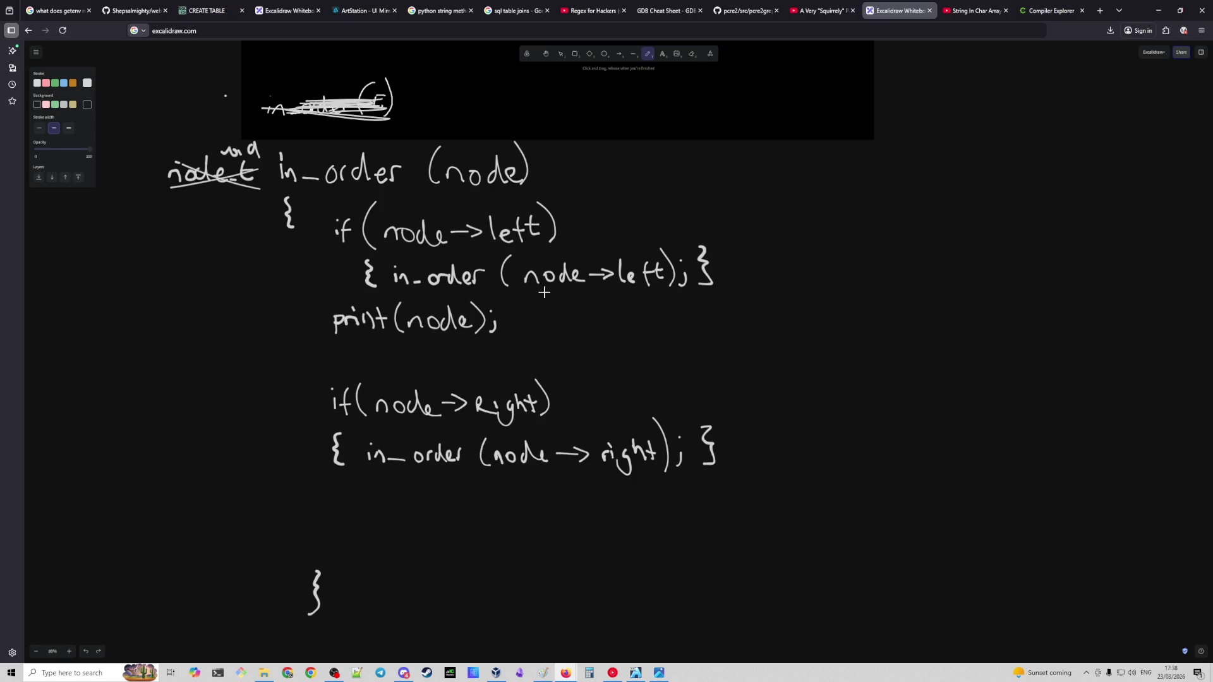
# - Drag both if-blocks and the print(node); line lower, then resume freehand drawing
pyautogui.click(560, 55)
pyautogui.moveTo(320, 200); pyautogui.dragTo(790, 505)
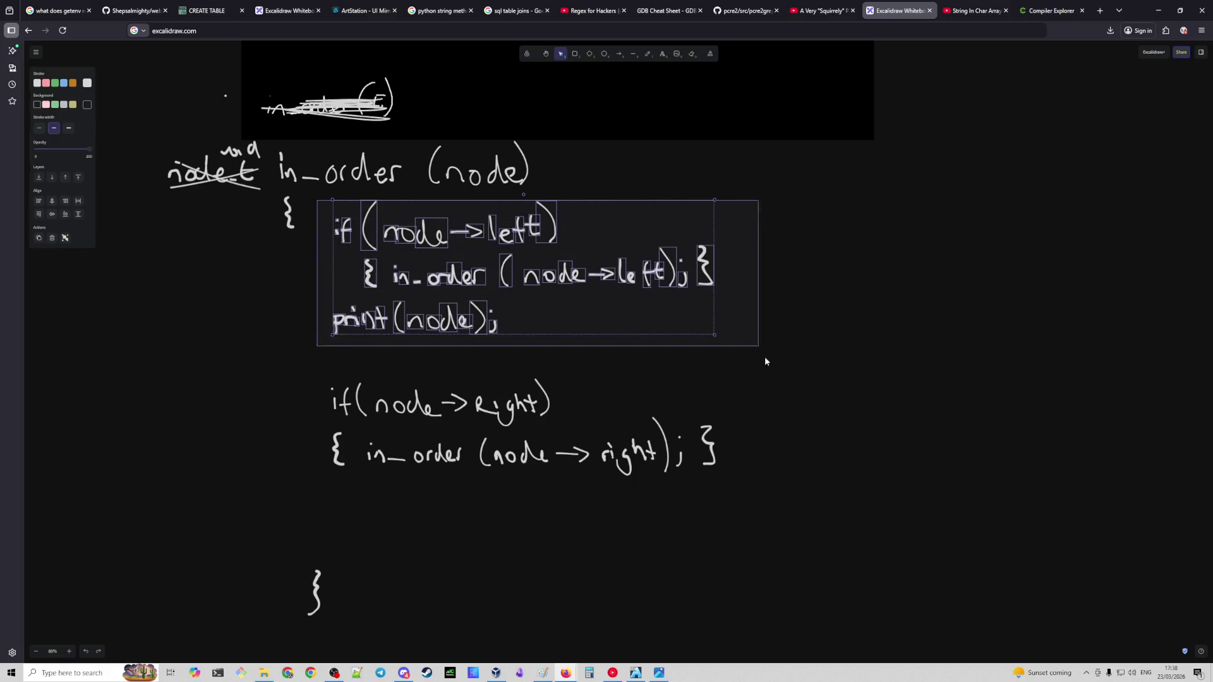
pyautogui.moveTo(609, 220); pyautogui.dragTo(608, 315)
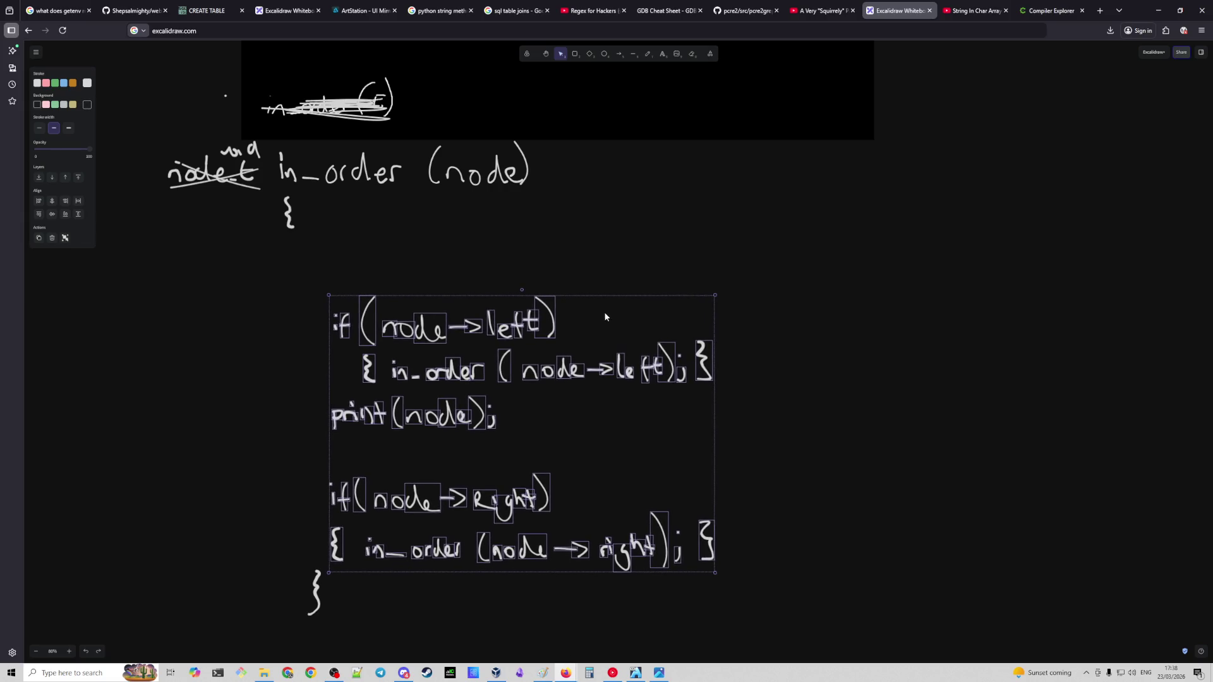
pyautogui.click(553, 246)
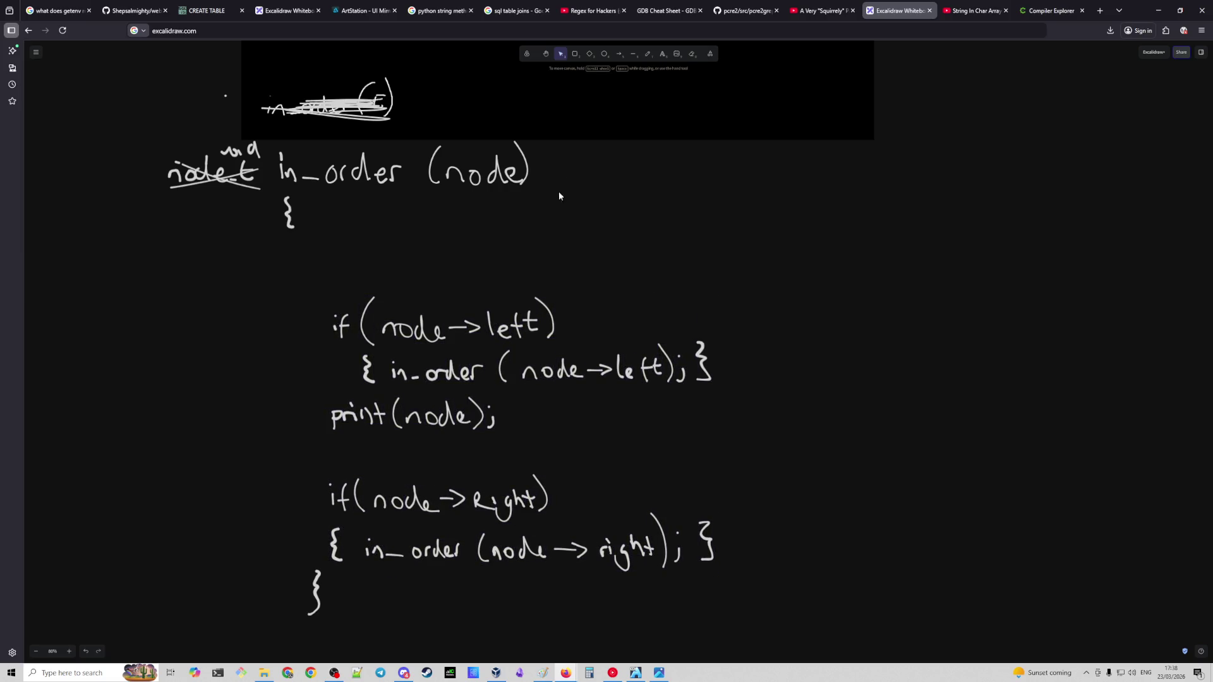
pyautogui.click(647, 54)
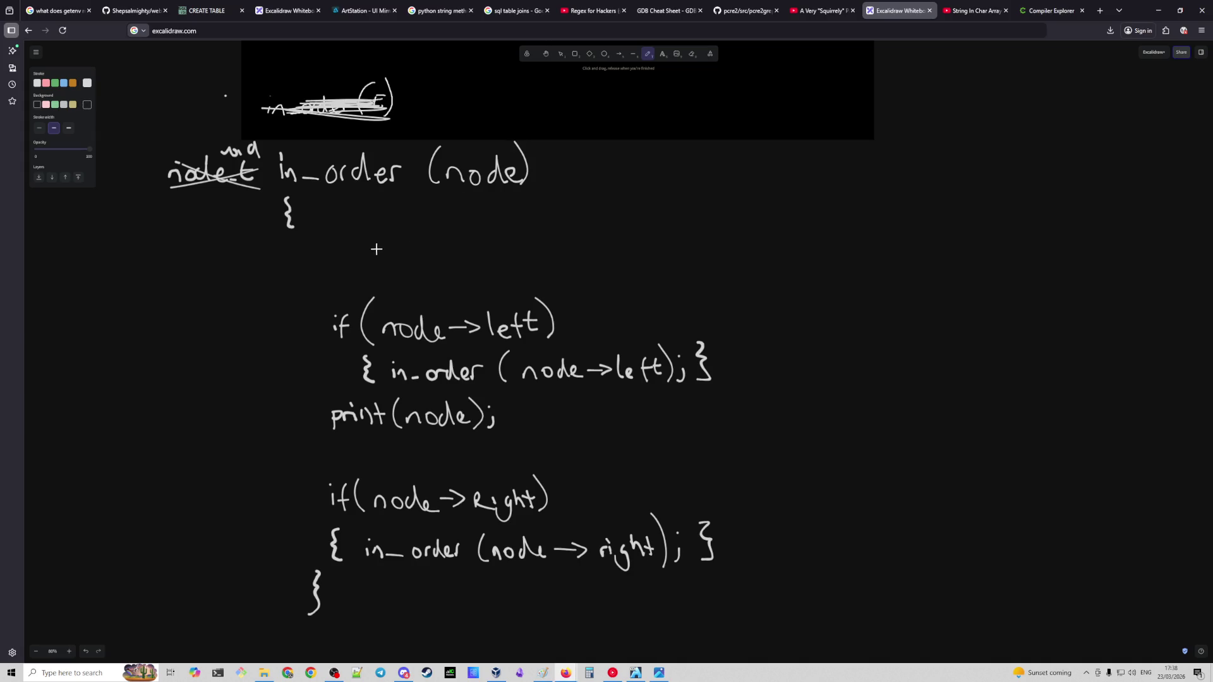
# - Handwrite the guard "if(! node) { return; }" just below the opening brace
pyautogui.rightClick(333, 239)
pyautogui.click(338, 228)
pyautogui.moveTo(337, 233)
pyautogui.mouseDown()
pyautogui.moveTo(346, 249)
pyautogui.moveTo(385, 246)
pyautogui.mouseUp()
pyautogui.click(386, 252)
pyautogui.moveTo(406, 252)
pyautogui.mouseDown()
pyautogui.moveTo(449, 240)
pyautogui.moveTo(467, 253)
pyautogui.mouseUp()
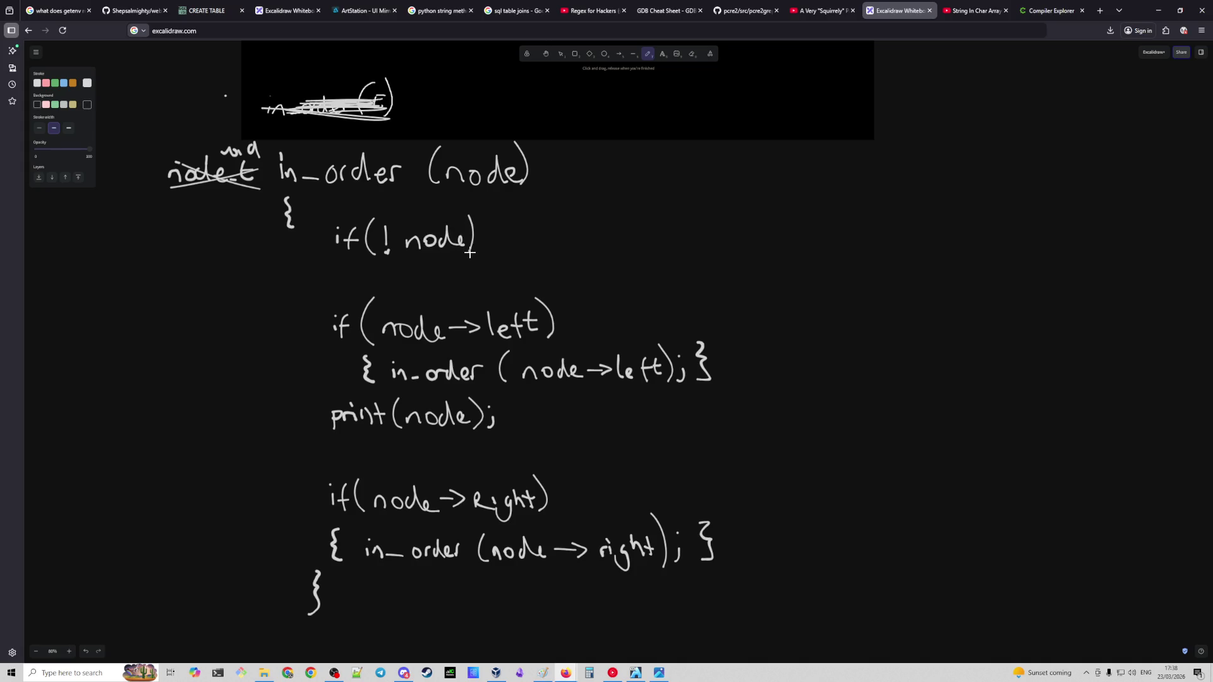
pyautogui.moveTo(388, 262)
pyautogui.mouseDown()
pyautogui.moveTo(386, 280)
pyautogui.moveTo(440, 278)
pyautogui.mouseUp()
pyautogui.moveTo(430, 268); pyautogui.dragTo(488, 284)
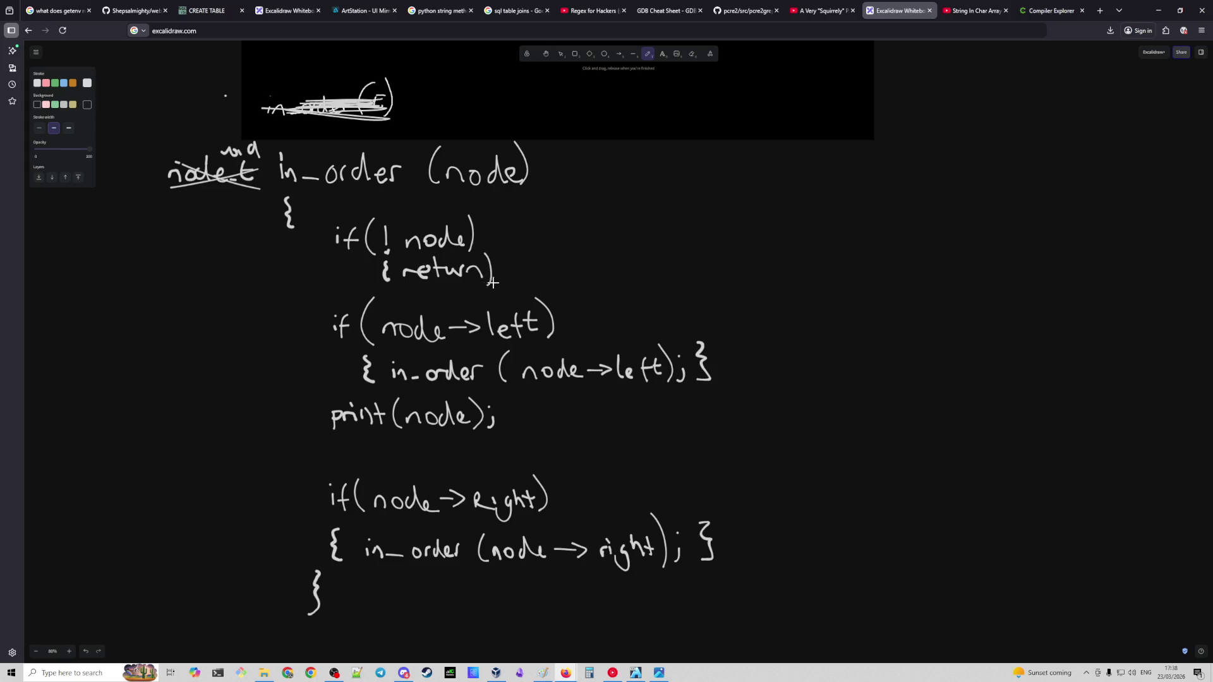
pyautogui.hotkey('ctrl', 'z')
pyautogui.moveTo(492, 272)
pyautogui.mouseDown()
pyautogui.moveTo(490, 282)
pyautogui.moveTo(505, 266)
pyautogui.moveTo(509, 278)
pyautogui.mouseUp()
pyautogui.click(492, 260)
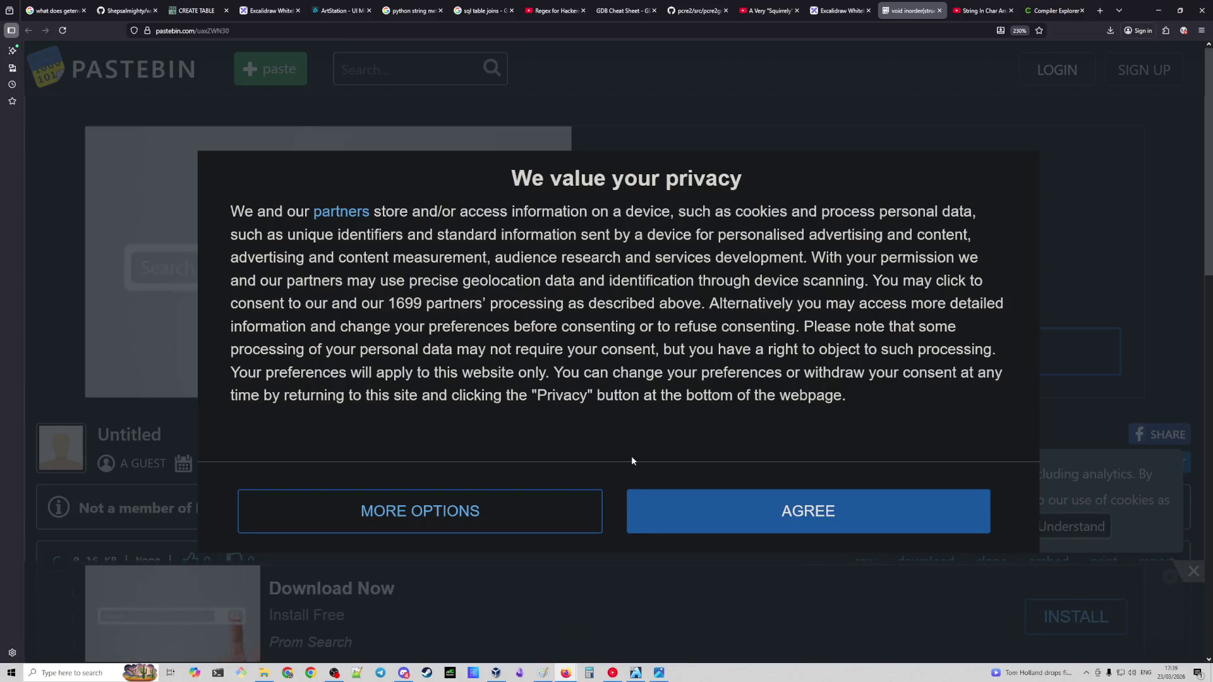
# - Accept Pastebin's privacy consent and bring the VirtualBox editor window forward
pyautogui.click(771, 511)
pyautogui.hotkey('alt', 'Tab')
pyautogui.press('Tab')
pyautogui.press('Tab')
pyautogui.press('Tab')
pyautogui.press('Tab')
pyautogui.press('Tab')
pyautogui.click(574, 301)
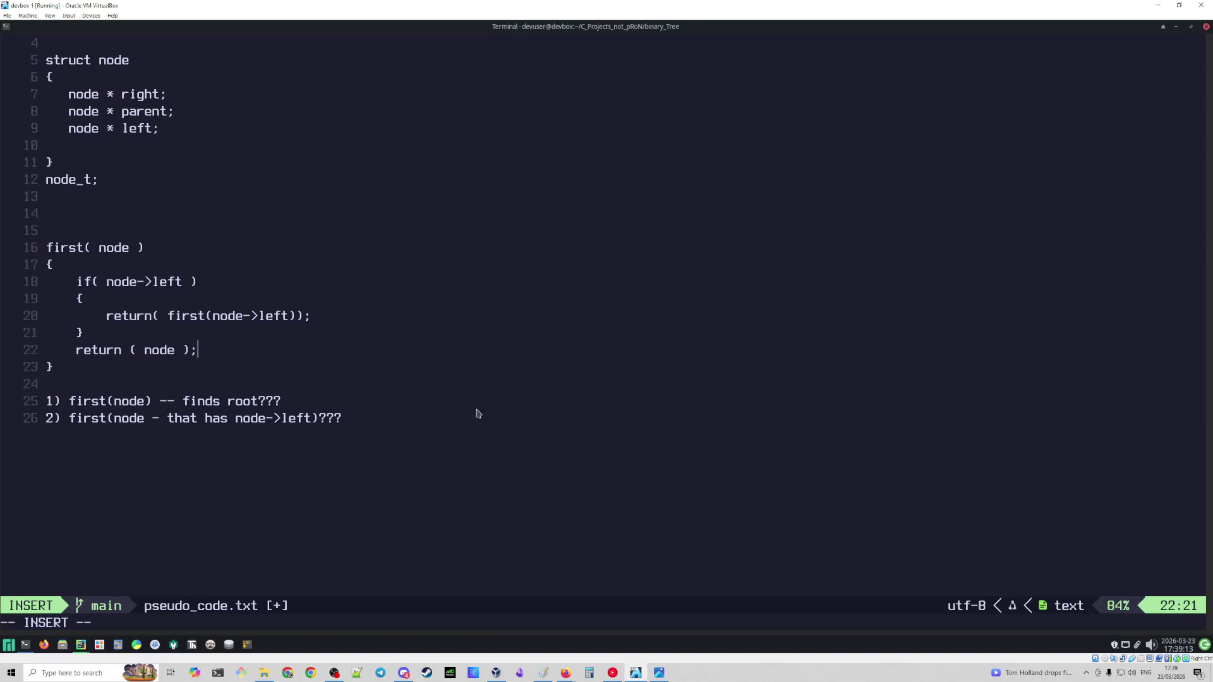
# - Browse the Telescope file picker, previewing list_struct.h and linked_list.c, then close it
pyautogui.press('Escape')
pyautogui.press('space')
pyautogui.press('f')
pyautogui.press('f')
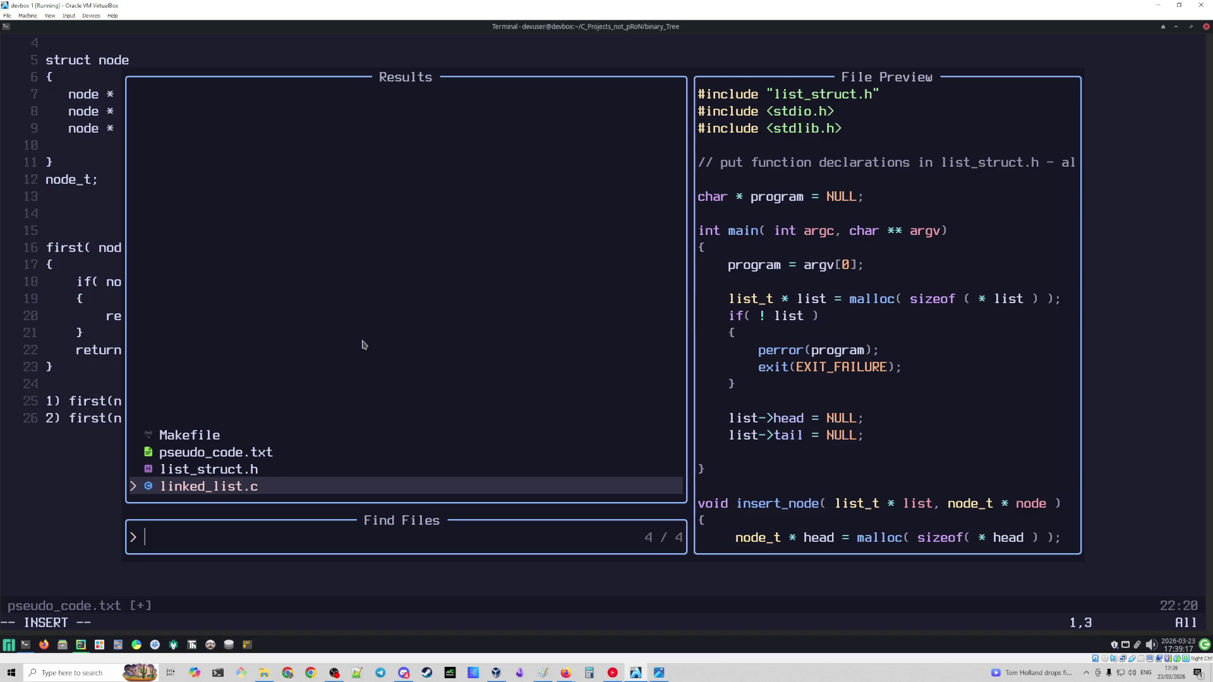
pyautogui.press('Up')
pyautogui.press('Down')
pyautogui.press('Escape')
pyautogui.press('Escape')
# - Create node_traversal.c with :e and type node_t on line 4 after blank lines
pyautogui.write(':e')
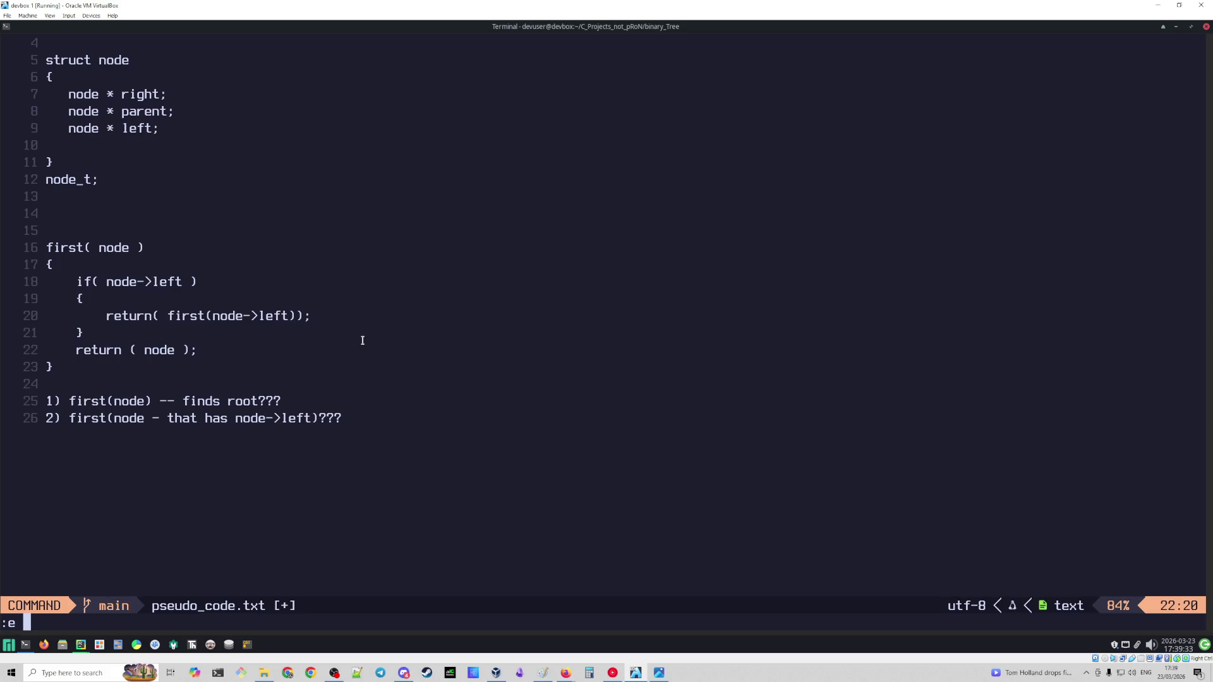
pyautogui.write(' node_traversal.c')
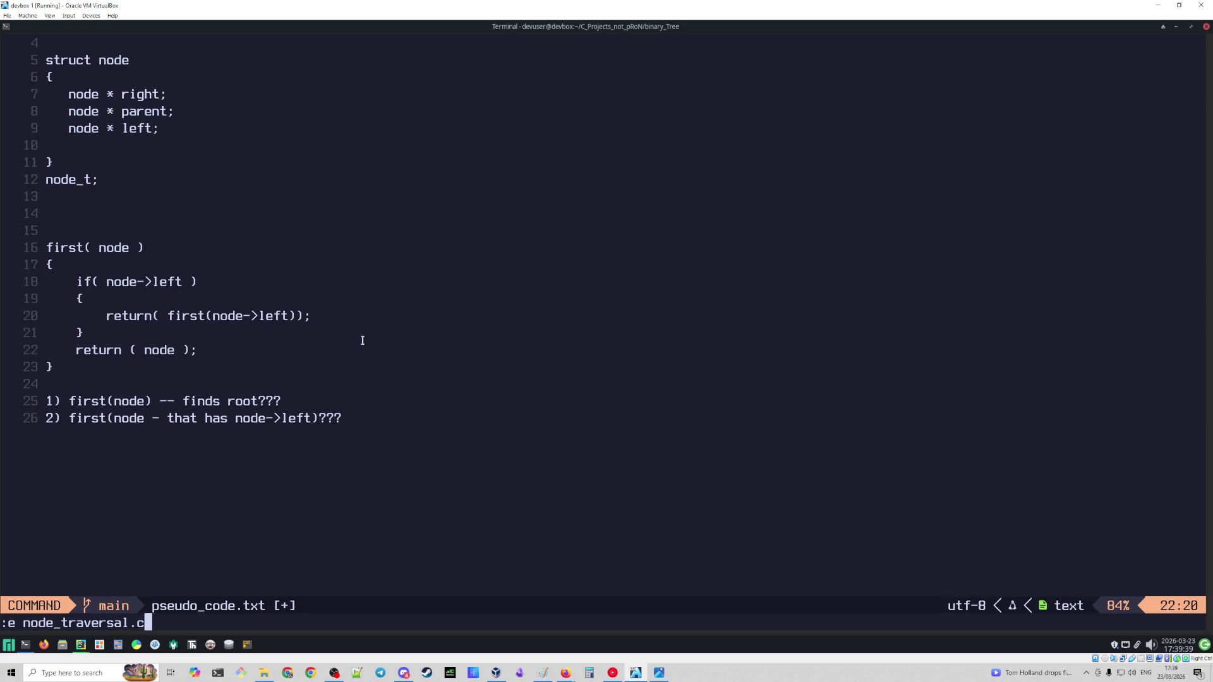
pyautogui.press('Return')
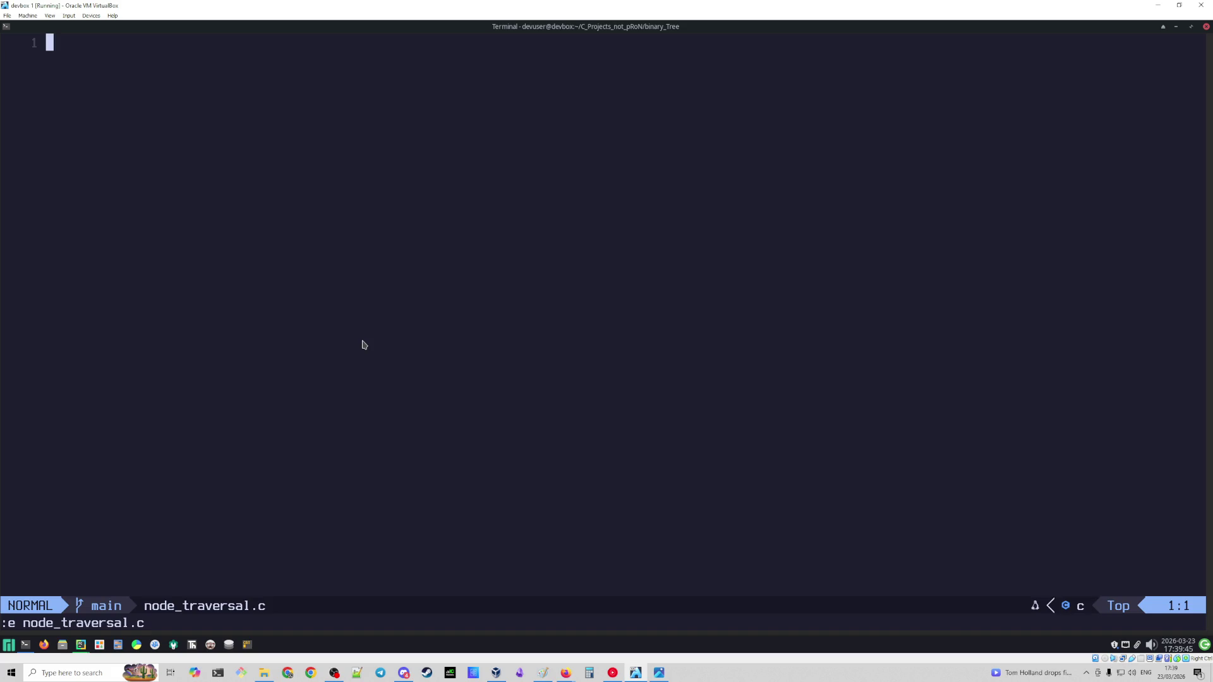
pyautogui.press('i')
pyautogui.press('Return')
pyautogui.press('Return')
pyautogui.press('Return')
pyautogui.press('Escape')
pyautogui.press('i')
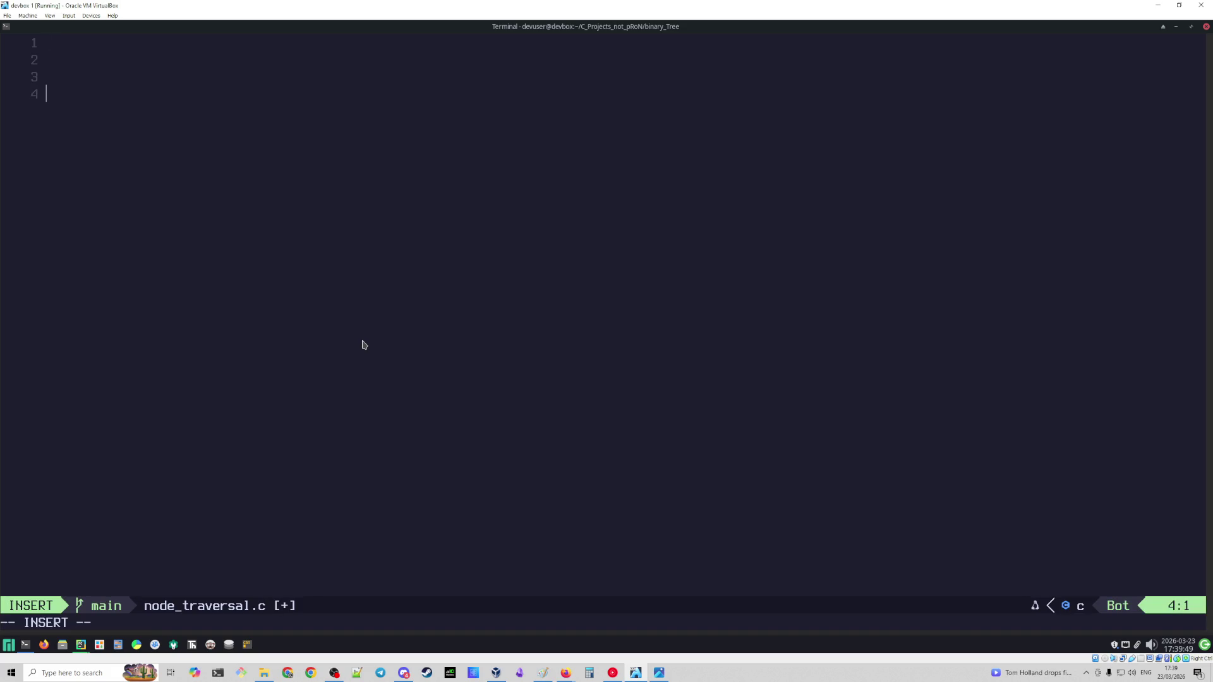
pyautogui.write('node_t')
pyautogui.press('Escape')
# - Open and dismiss the file picker without choosing a file, then switch to the browser
pyautogui.press('space')
pyautogui.press('f')
pyautogui.press('f')
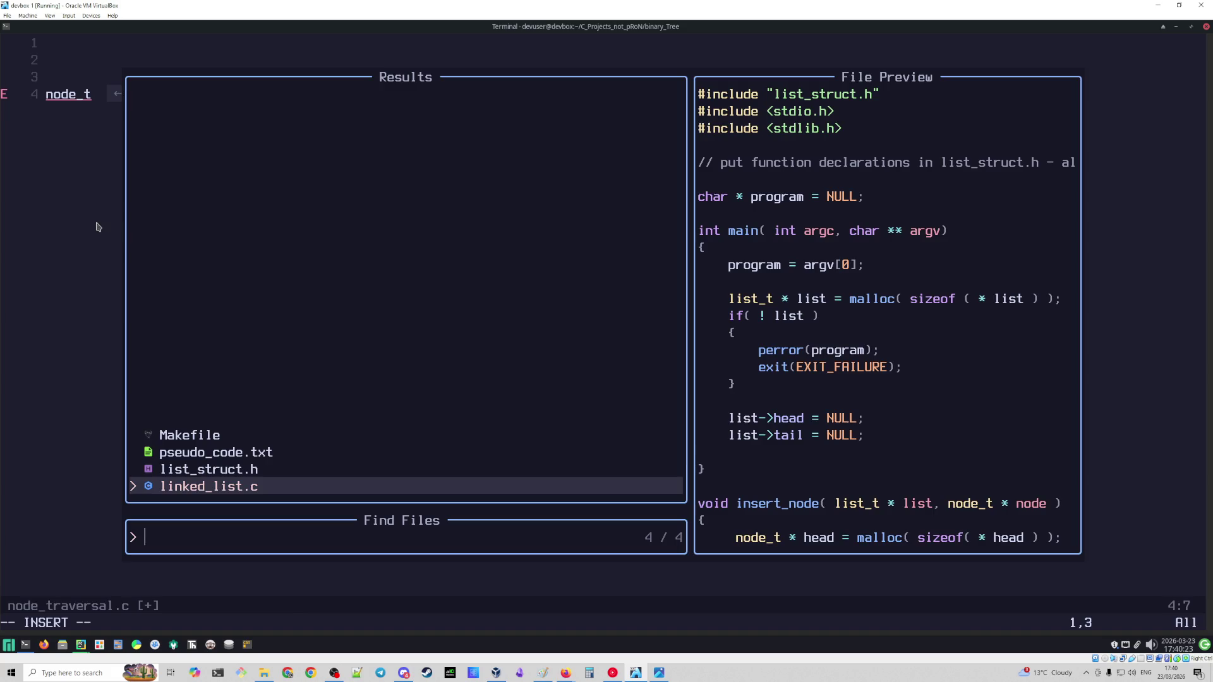
pyautogui.press('Escape')
pyautogui.hotkey('alt', 'Tab')
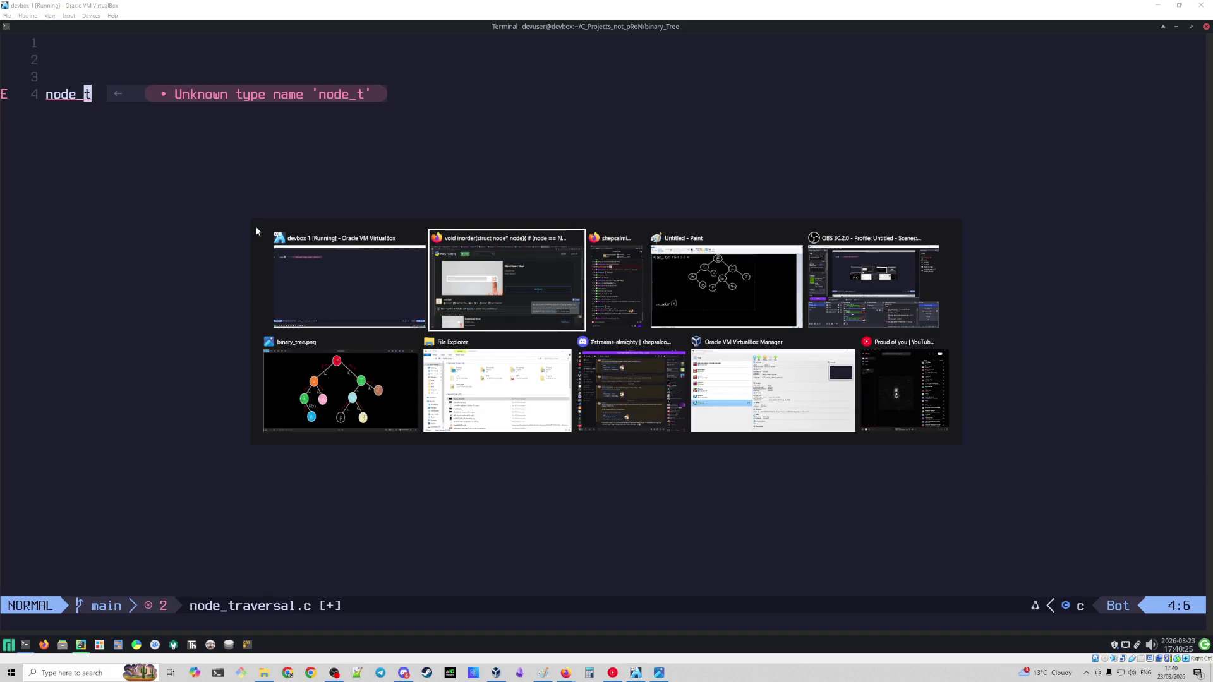
# - View the Pastebin inorder(struct node* node) code, then go back to the Excalidraw tab
pyautogui.scroll(-8, 371, 347)
pyautogui.scroll(3, 382, 395)
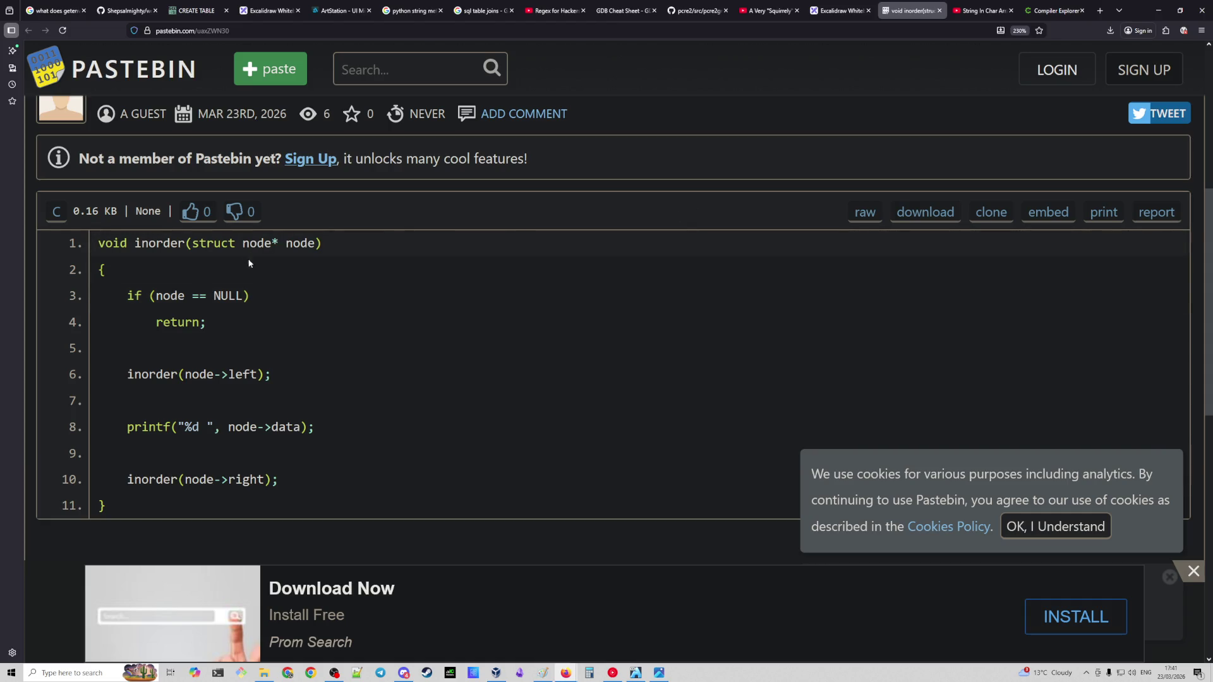
pyautogui.click(842, 11)
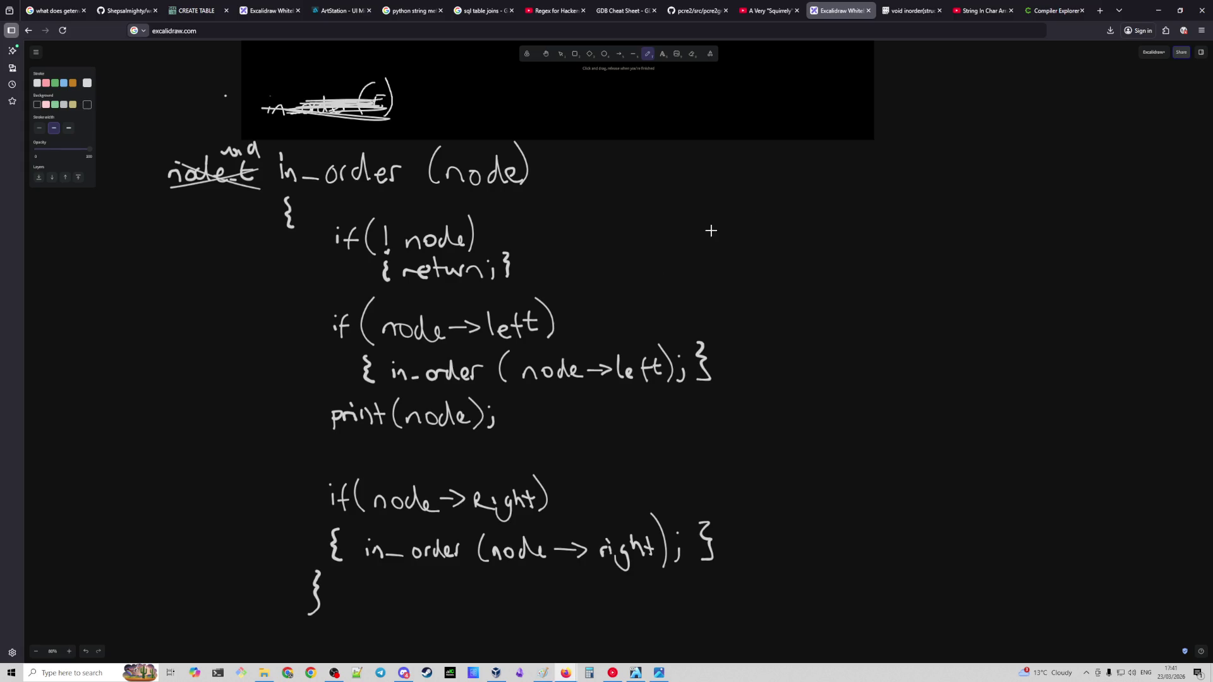
# - Switch to the Pastebin inorder tab, glance at node_traversal.c in VirtualBox, and come back
pyautogui.click(910, 11)
pyautogui.hotkey('alt', 'Tab')
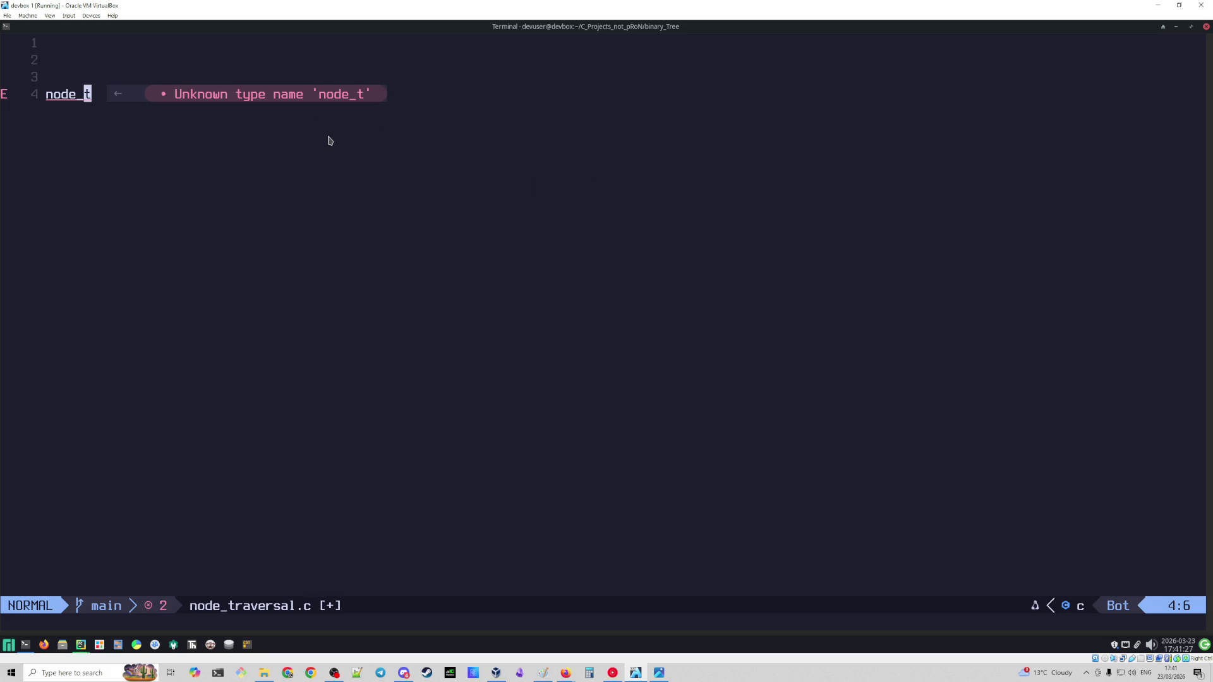
pyautogui.hotkey('alt', 'Tab')
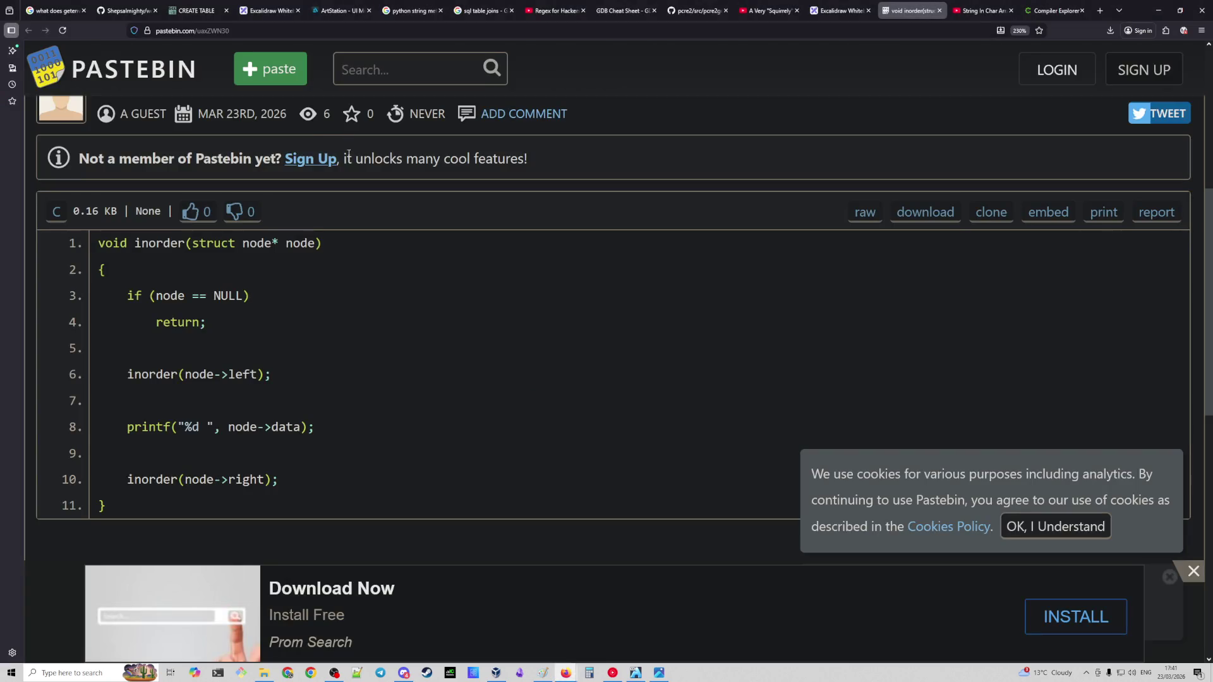
# - Highlight the reference's (node == NULL) condition, clear it, and return to the Excalidraw tab
pyautogui.moveTo(250, 296); pyautogui.dragTo(150, 295)
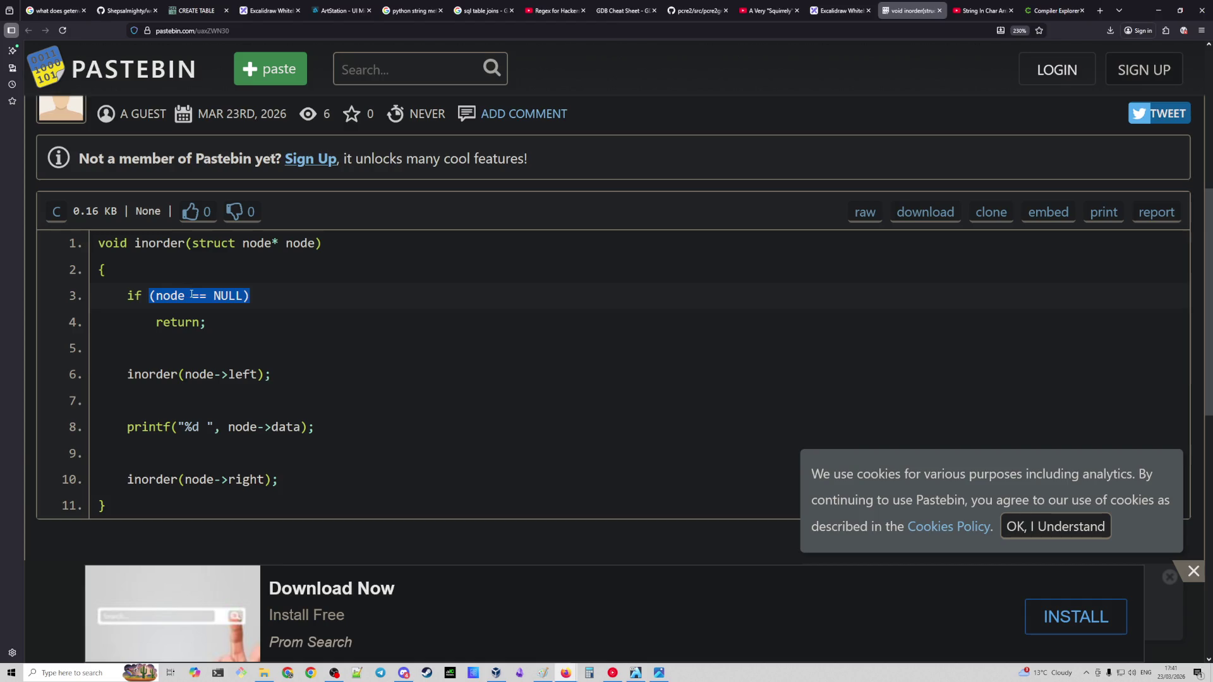
pyautogui.click(234, 320)
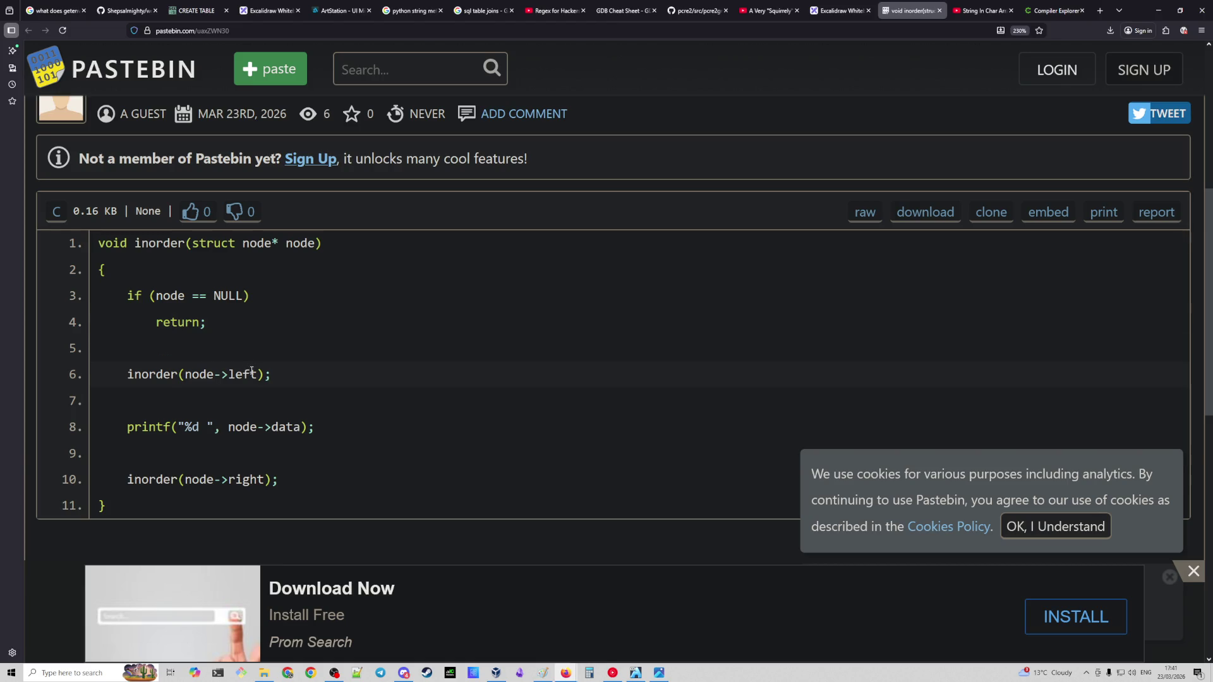
pyautogui.click(839, 11)
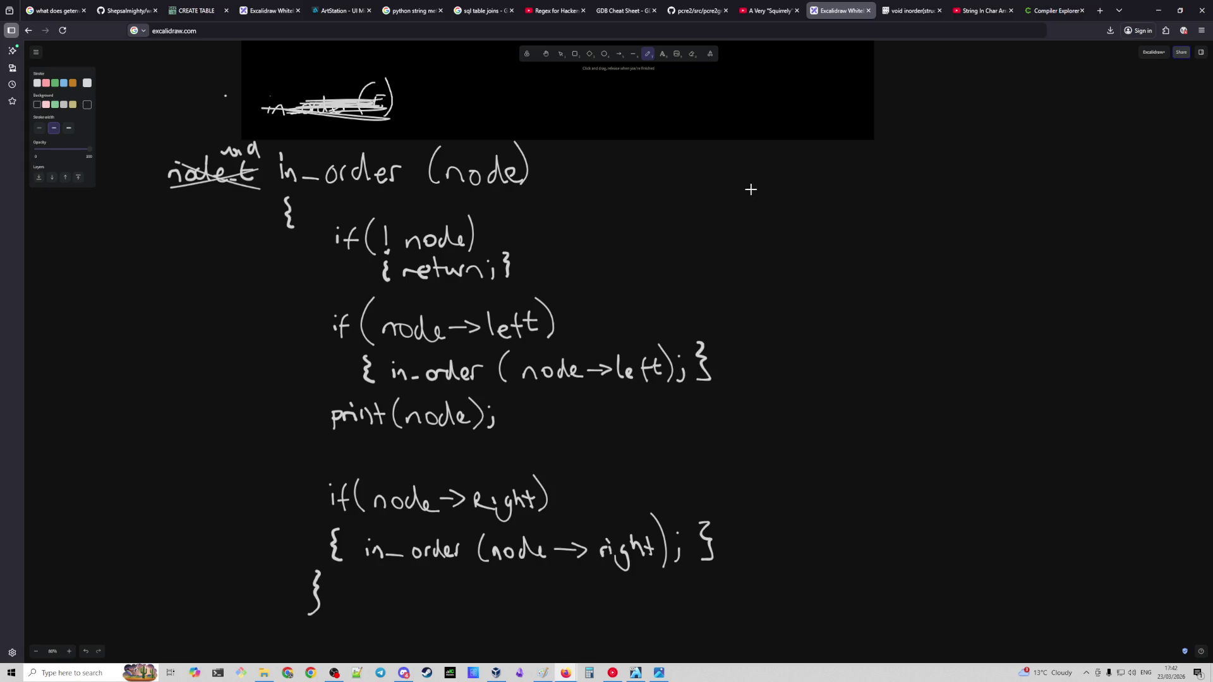
# - Bring the Pastebin C inorder(struct node* node) reference back into view
pyautogui.click(898, 11)
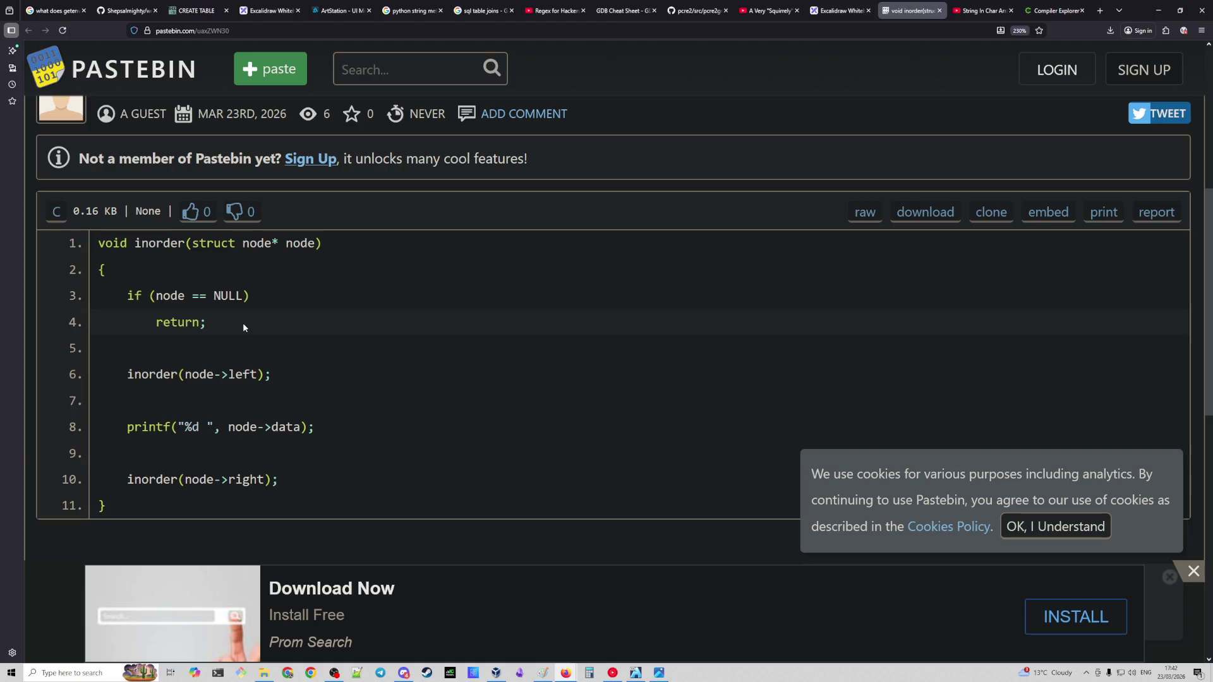
pyautogui.moveTo(236, 321); pyautogui.dragTo(129, 298)
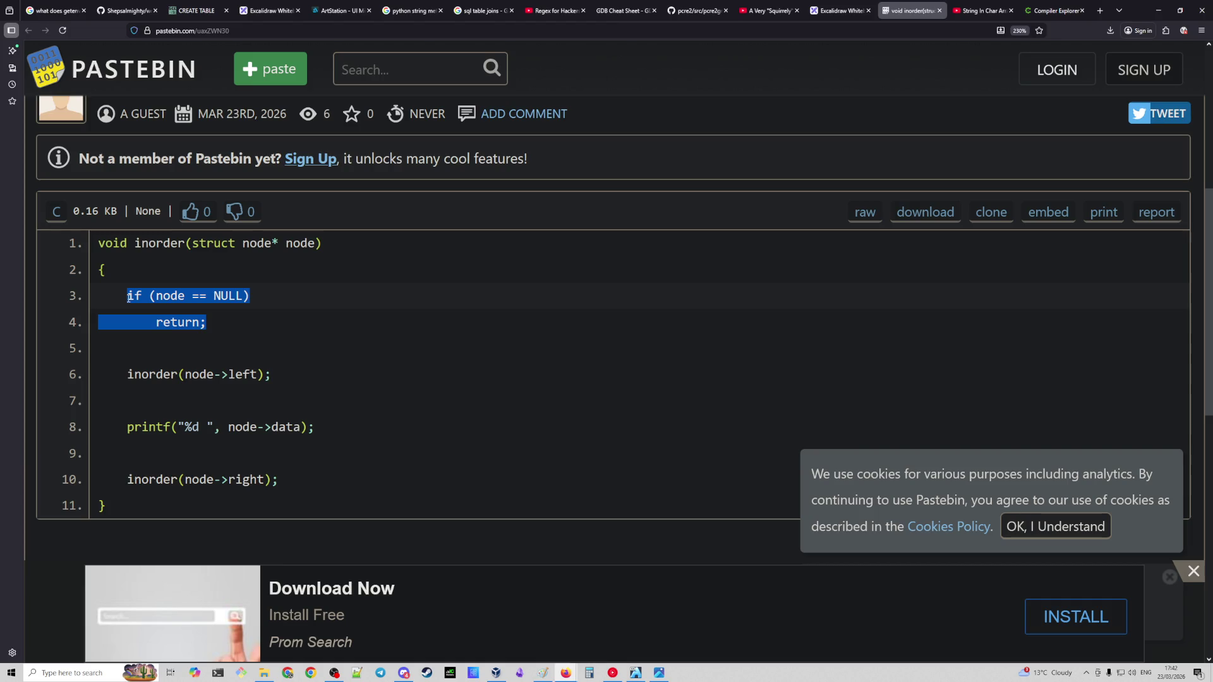
pyautogui.click(217, 323)
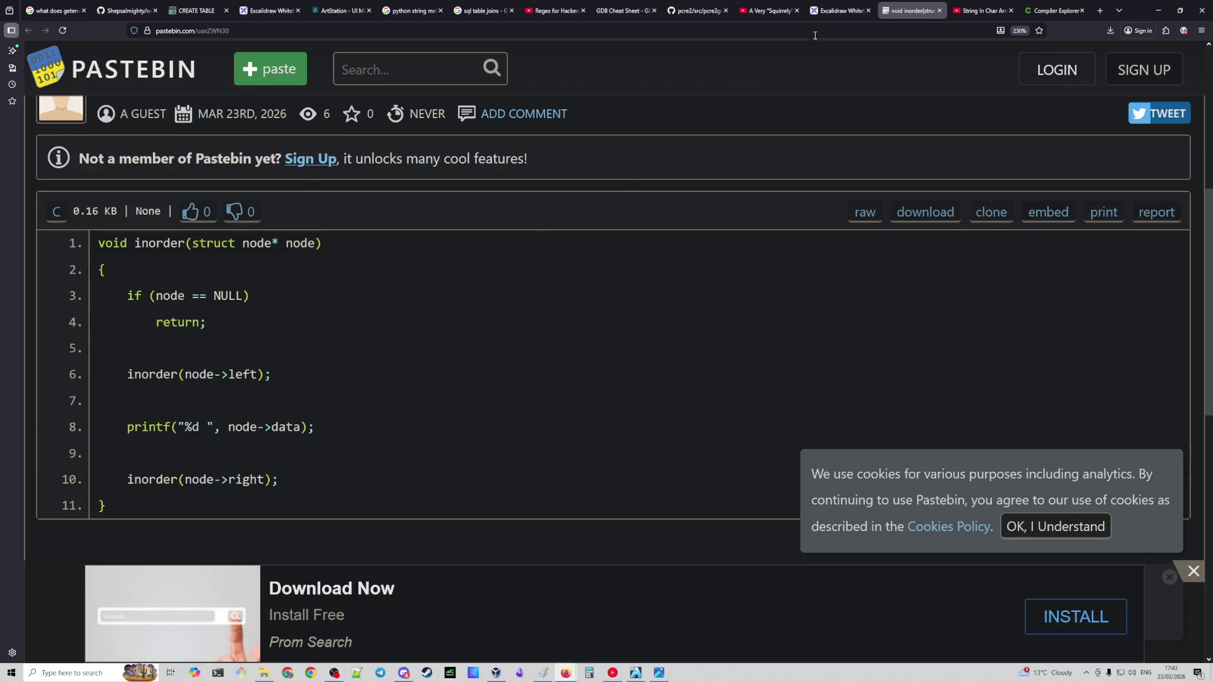
pyautogui.click(832, 13)
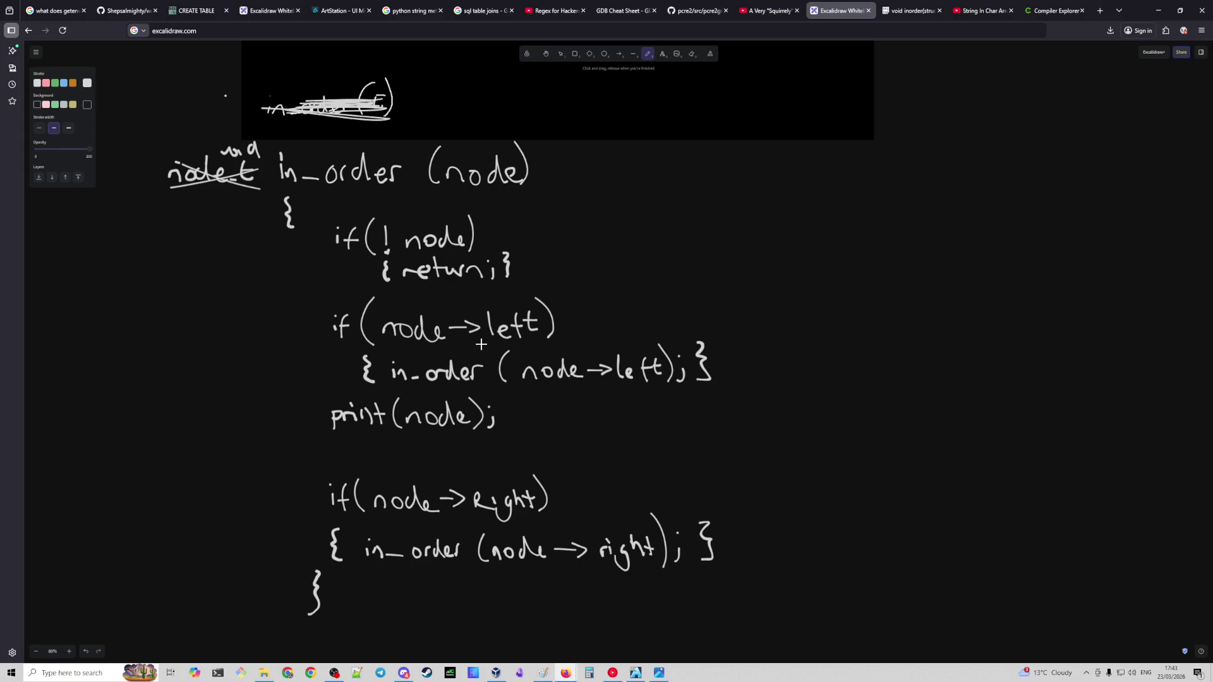
pyautogui.click(910, 11)
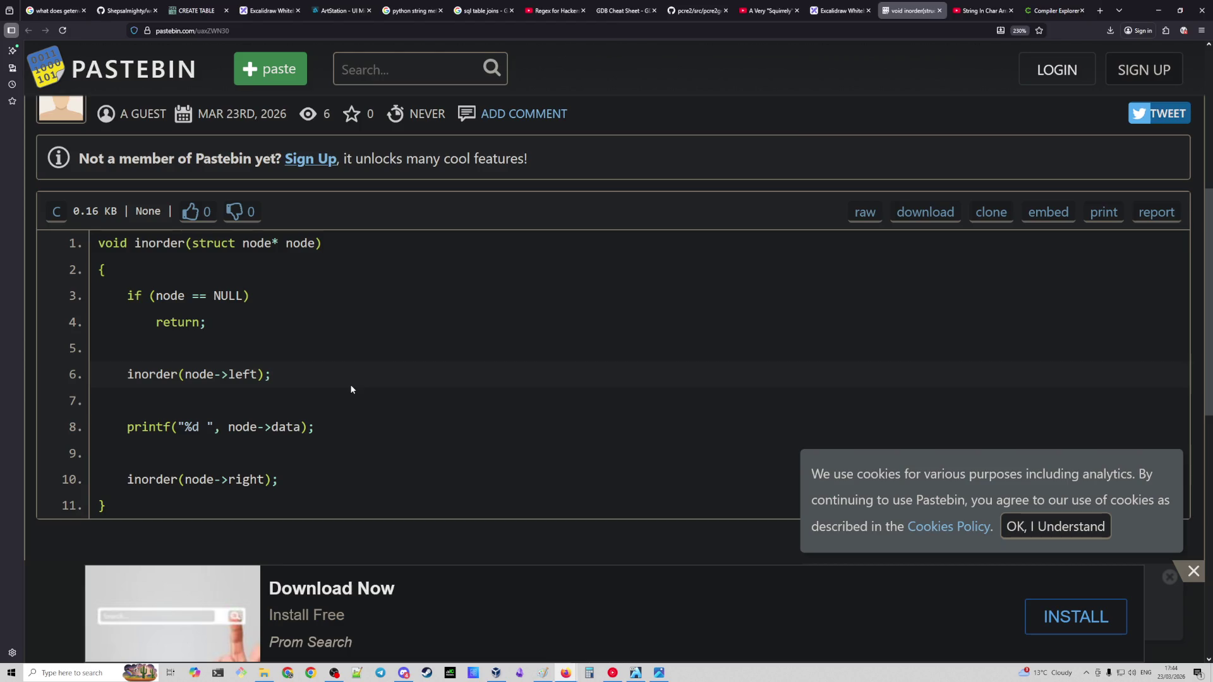
# - Replace the leftover node_t on line 4 with the signature void in_order( node_t * node )
pyautogui.hotkey('alt', 'Tab')
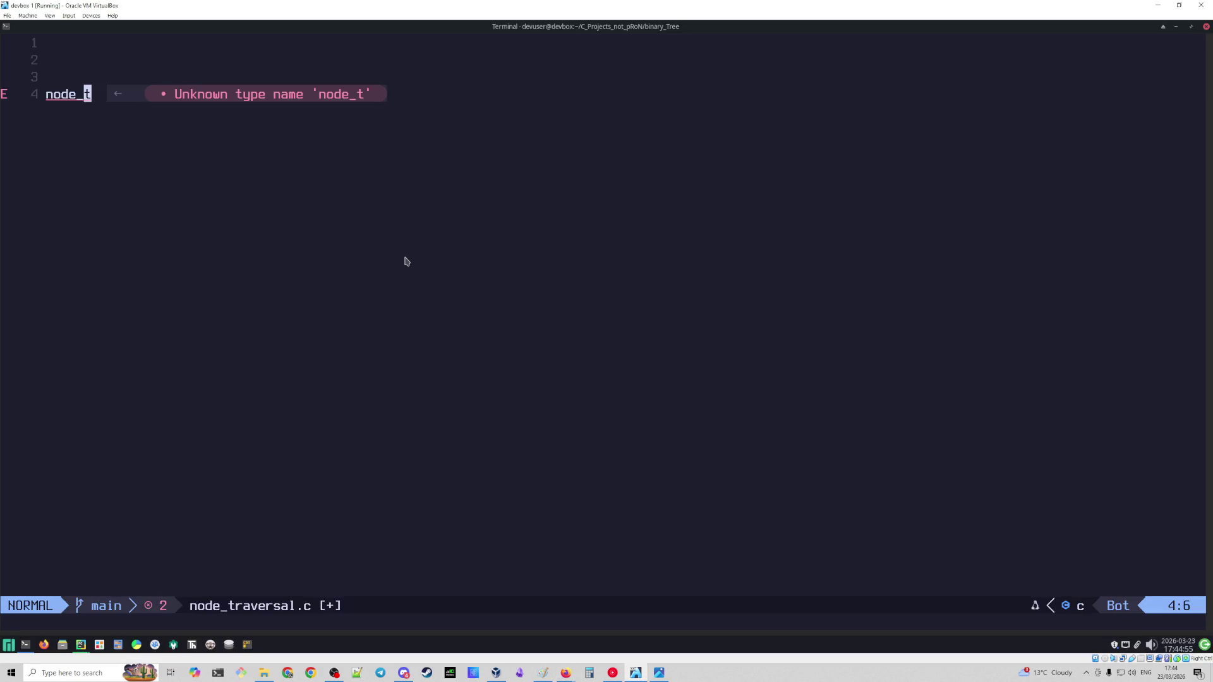
pyautogui.press('a')
pyautogui.press('BackSpace')
pyautogui.press('BackSpace')
pyautogui.press('BackSpace')
pyautogui.press('BackSpace')
pyautogui.press('BackSpace')
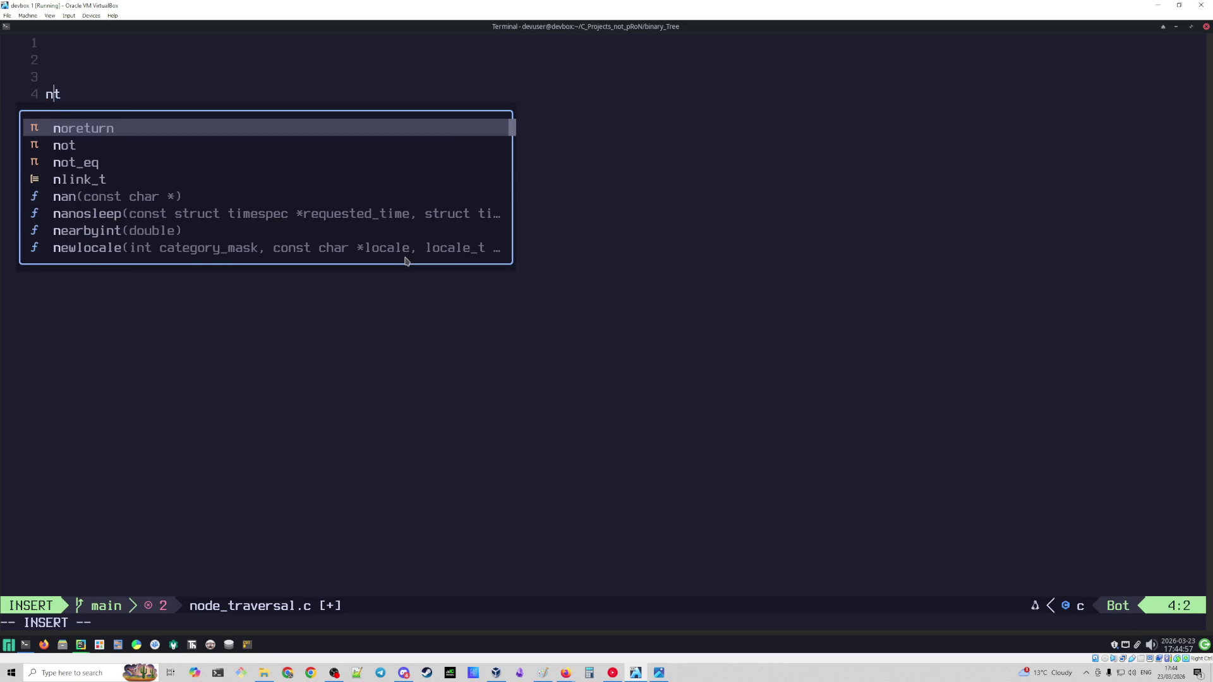
pyautogui.press('BackSpace')
pyautogui.write('void in')
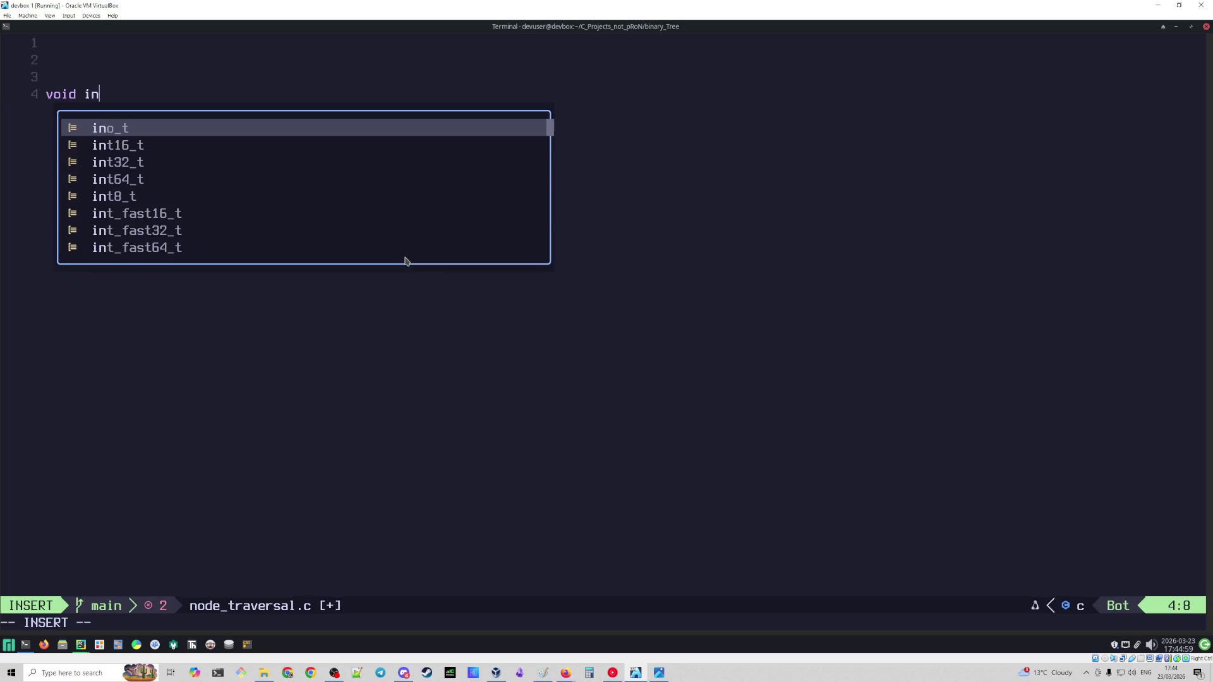
pyautogui.write('_')
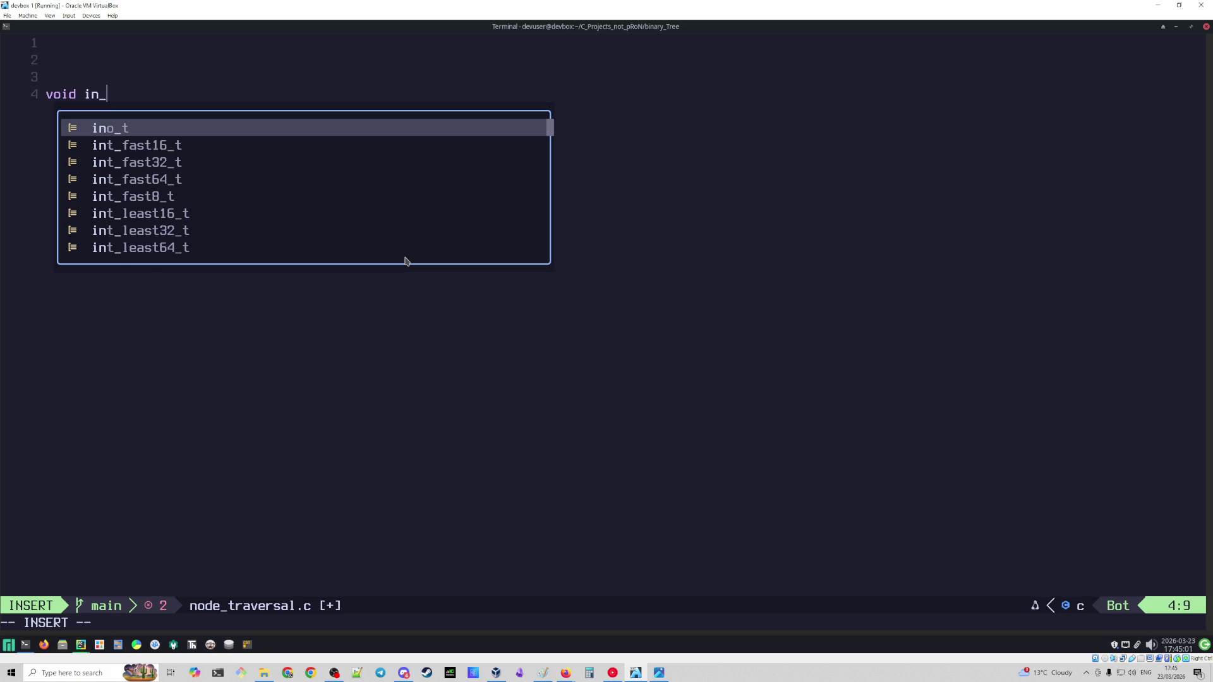
pyautogui.write('order( node')
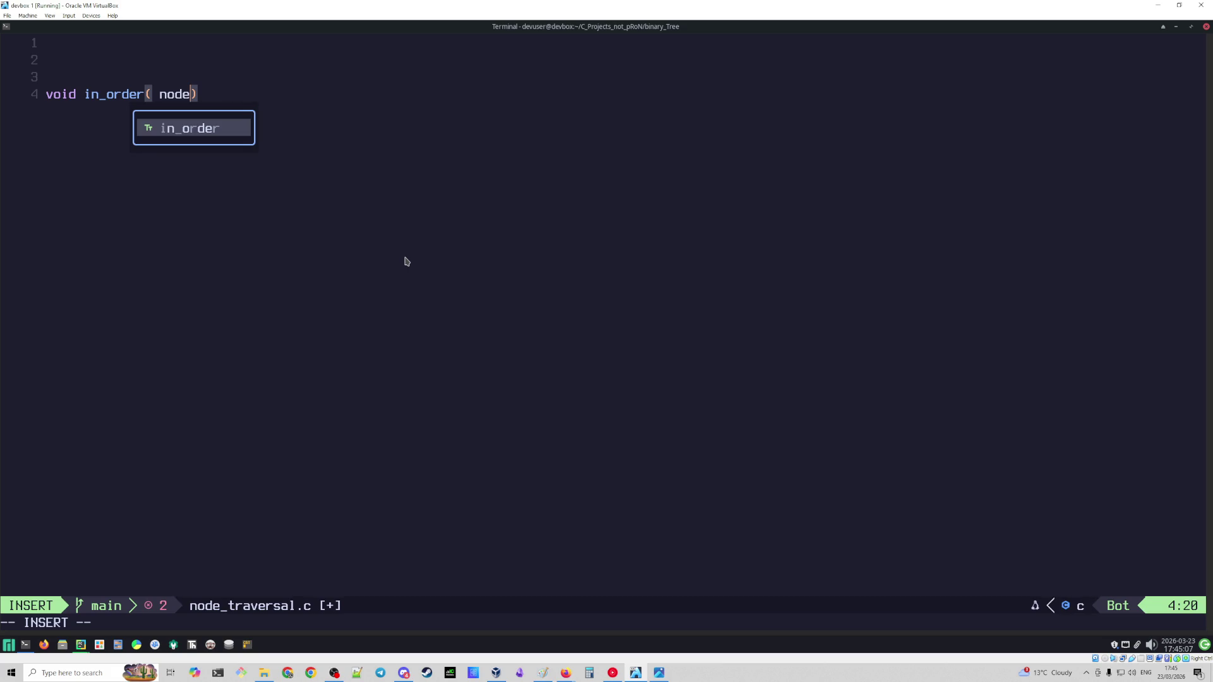
pyautogui.write('_t * node')
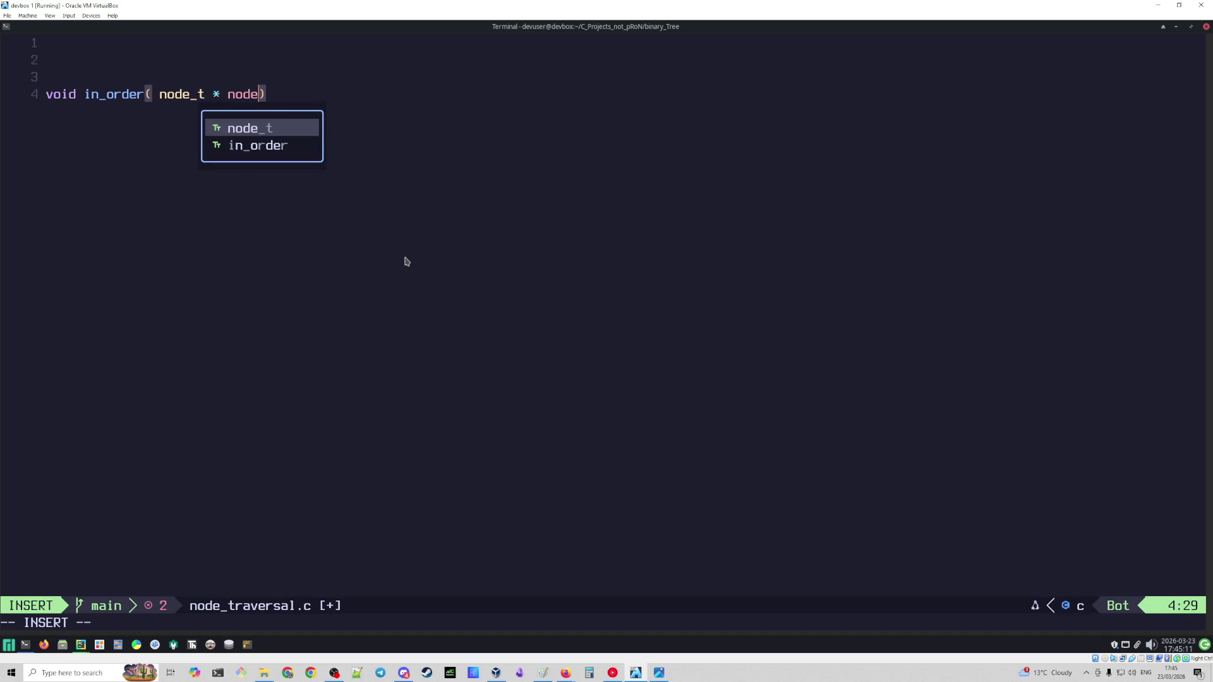
pyautogui.write(' )')
pyautogui.press('Return')
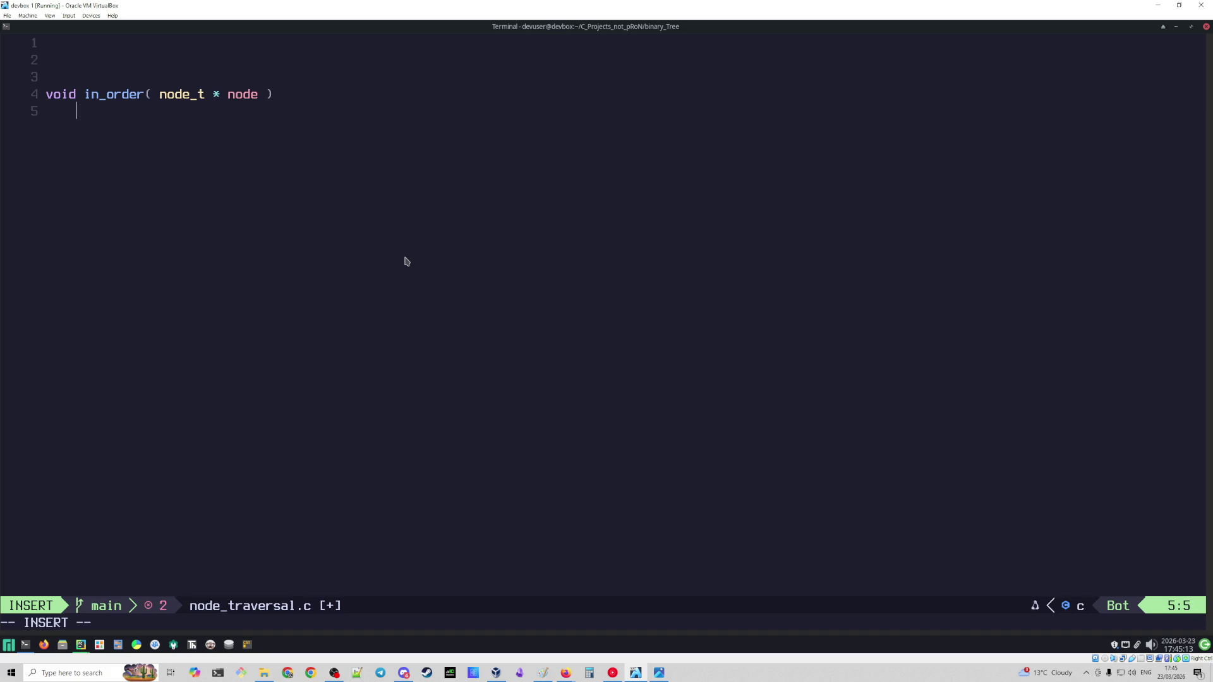
pyautogui.write('\\')
pyautogui.press('BackSpace')
pyautogui.press('Return')
# - Add an if( ! node ) block whose body is return;
pyautogui.write('if( ! node )')
pyautogui.press('Return')
pyautogui.write('{')
pyautogui.press('Return')
pyautogui.press('Up')
pyautogui.press('Down')
pyautogui.press('Tab')
pyautogui.write('return')
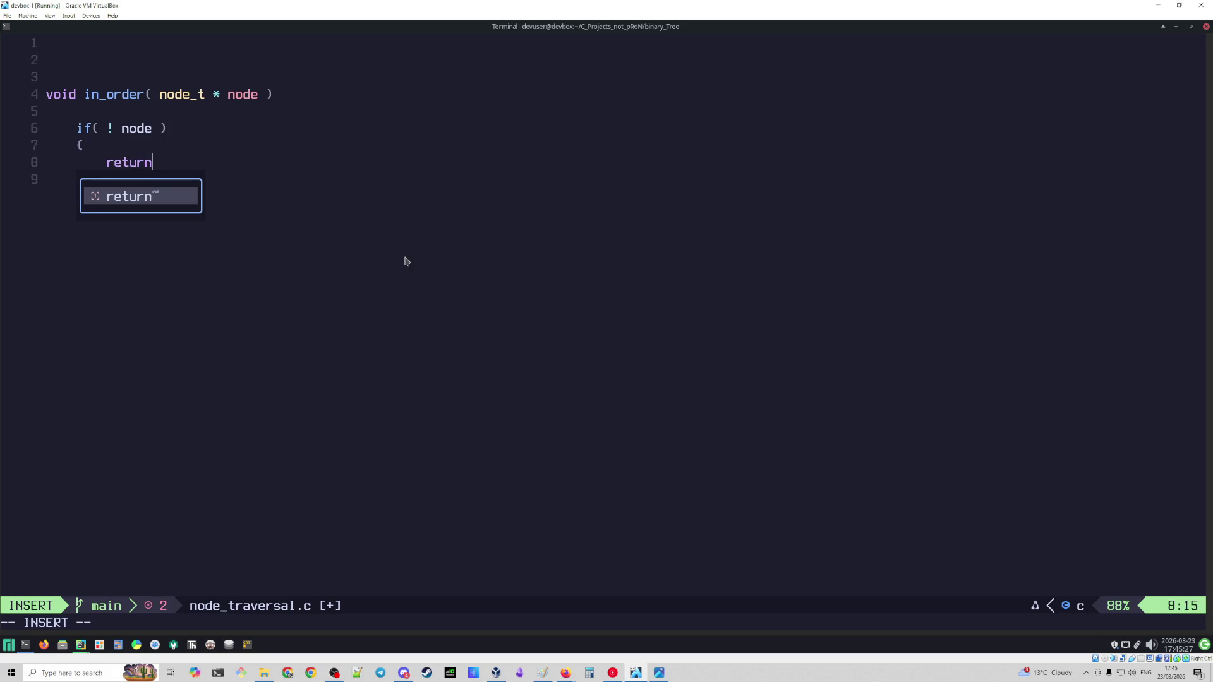
pyautogui.write(';')
pyautogui.press('Down')
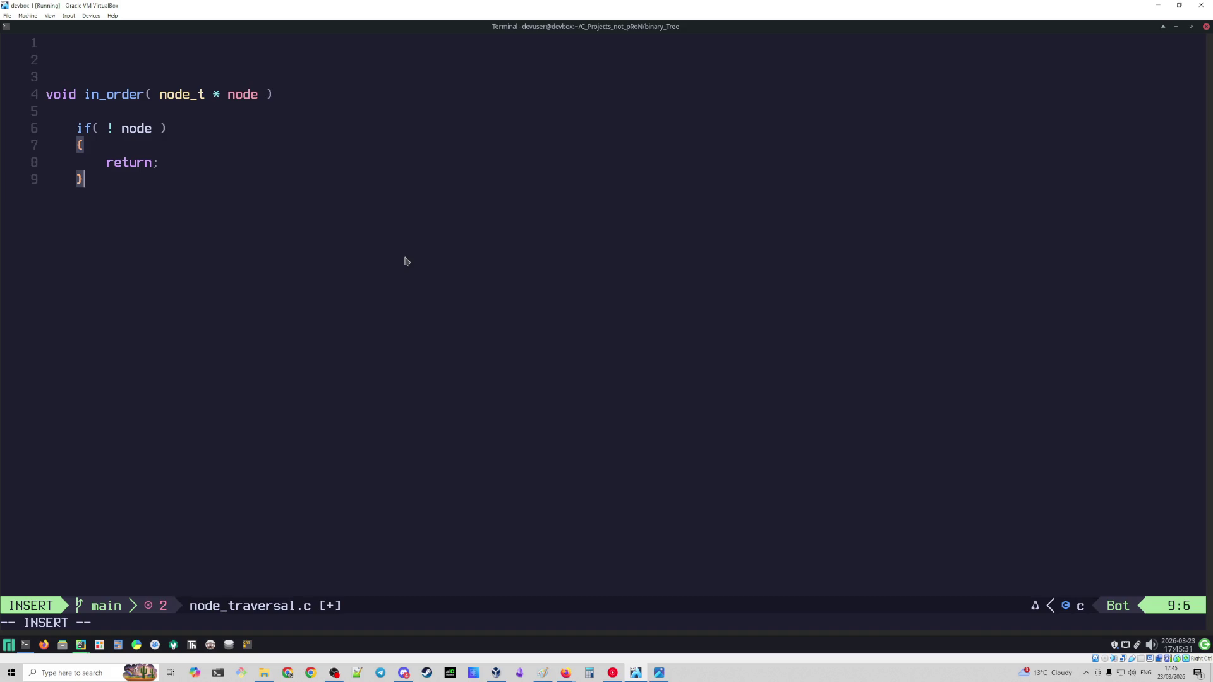
# - Add an if( node->left ) check with an indented brace pair beneath it
pyautogui.press('Return')
pyautogui.press('Tab')
pyautogui.press('Return')
pyautogui.press('Tab')
pyautogui.write('if')
pyautogui.press('BackSpace')
pyautogui.write('( node')
pyautogui.press('BackSpace')
pyautogui.write('-> left')
pyautogui.press('BackSpace')
pyautogui.press('BackSpace')
pyautogui.press('BackSpace')
pyautogui.press('BackSpace')
pyautogui.press('BackSpace')
pyautogui.write('left')
pyautogui.press('End')
pyautogui.press('Return')
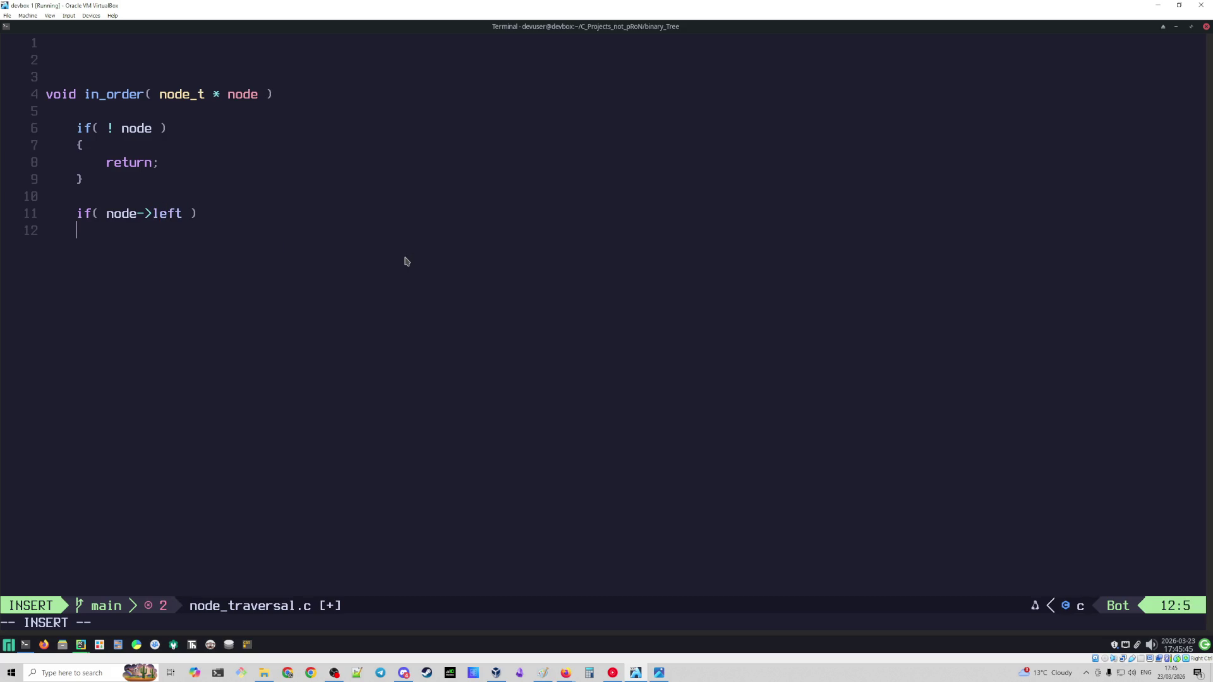
pyautogui.write('{')
pyautogui.press('Tab')
# - Add the function's opening brace below the signature and blank lines after the left-child block
pyautogui.click(41, 108)
pyautogui.write('{')
pyautogui.press('Delete')
pyautogui.click(60, 285)
pyautogui.press('End')
pyautogui.press('Return')
pyautogui.press('Return')
# - Type a demo myclass.myfunc(arg) call inside the left-child braces, then erase it
pyautogui.write('}')
pyautogui.click(87, 231)
pyautogui.press('Return')
pyautogui.write('myclass.myfunc()')
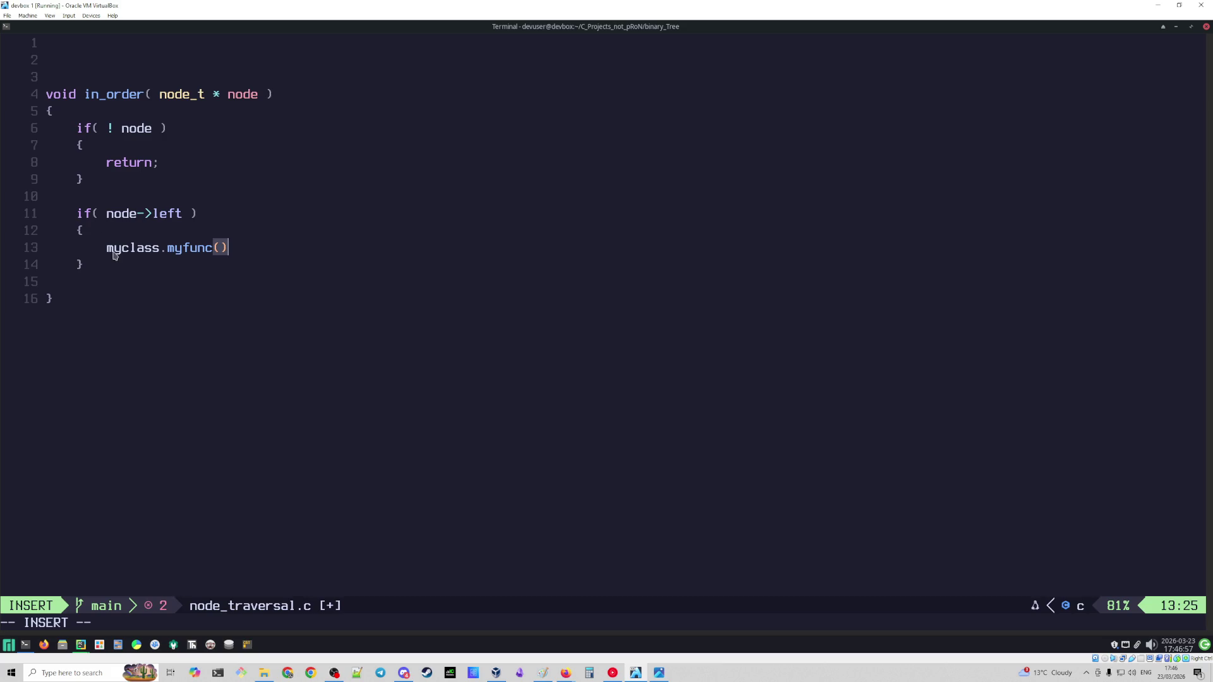
pyautogui.moveTo(111, 250); pyautogui.dragTo(244, 249)
pyautogui.click(246, 249)
pyautogui.click(225, 249)
pyautogui.write('arg')
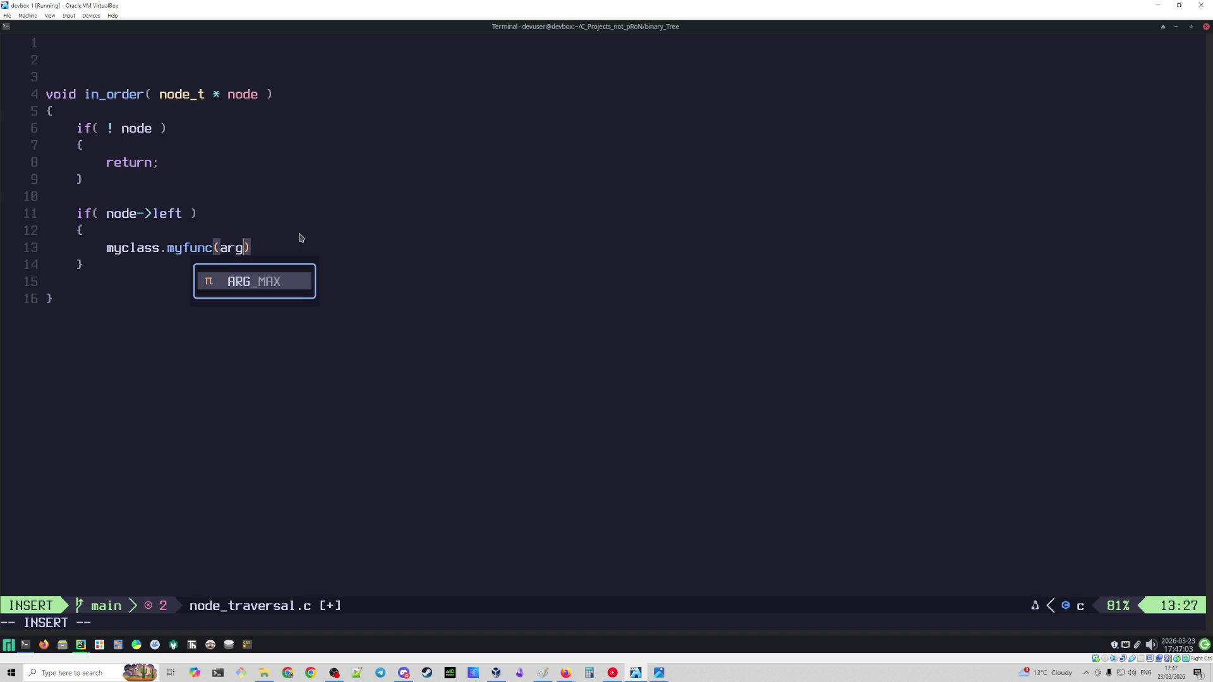
pyautogui.click(290, 251)
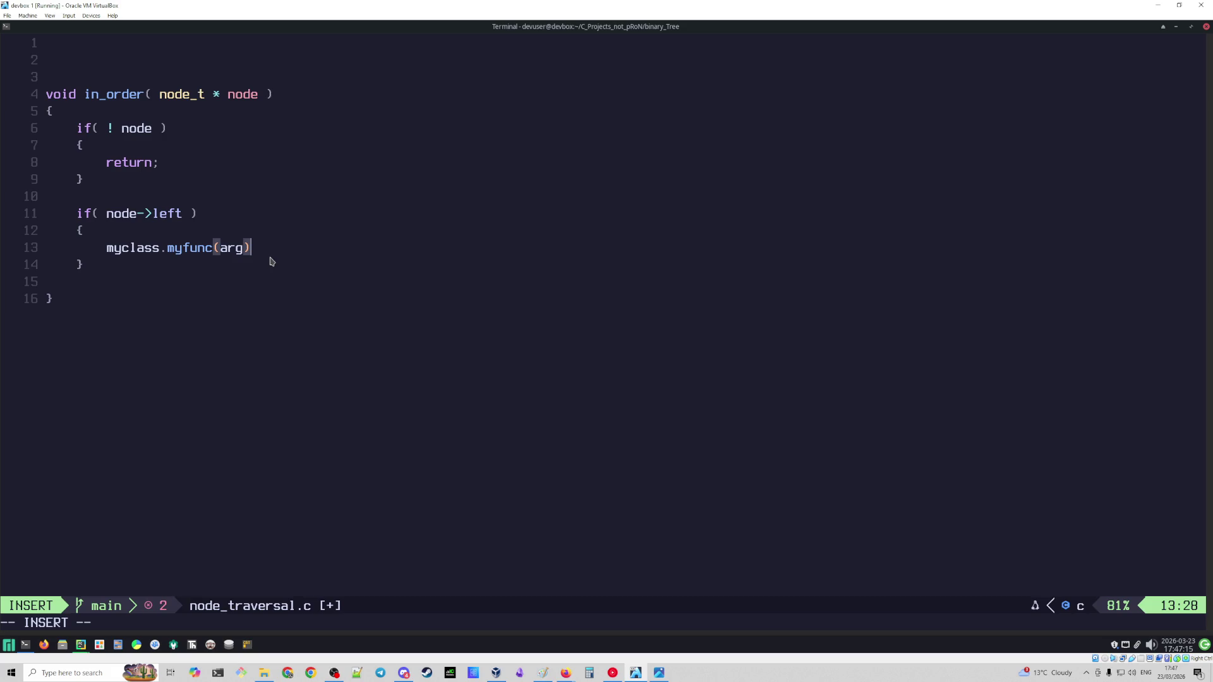
pyautogui.press('BackSpace')
pyautogui.press('BackSpace')
pyautogui.press('BackSpace')
pyautogui.press('BackSpace')
pyautogui.press('BackSpace')
pyautogui.press('BackSpace')
pyautogui.press('BackSpace')
pyautogui.press('BackSpace')
pyautogui.press('BackSpace')
pyautogui.press('BackSpace')
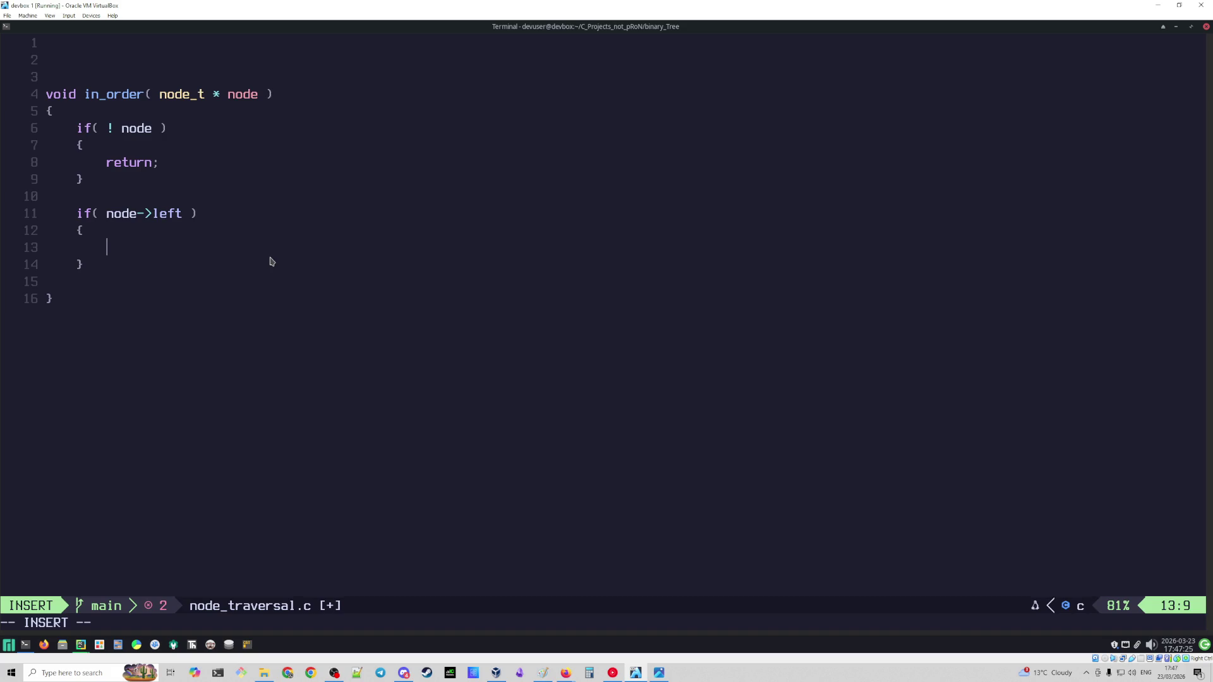
# - Recurse on the left child with in_order( node->left ); inside the left-child block
pyautogui.write('in_order')
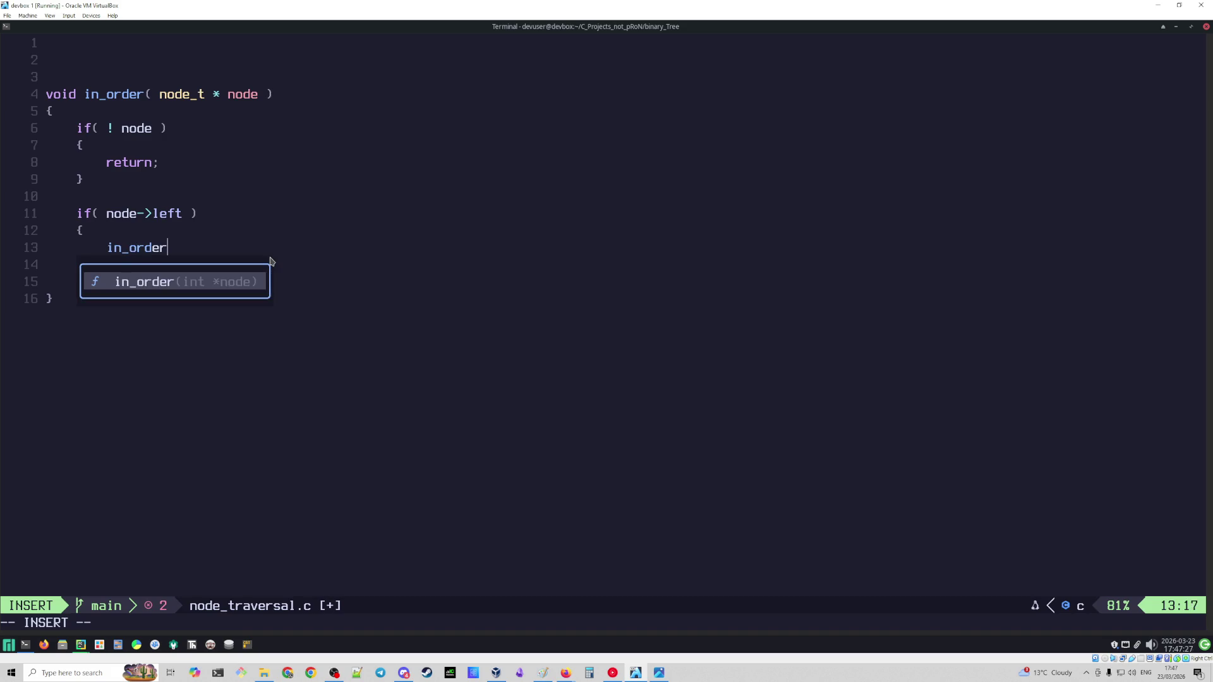
pyautogui.write('( node-> ')
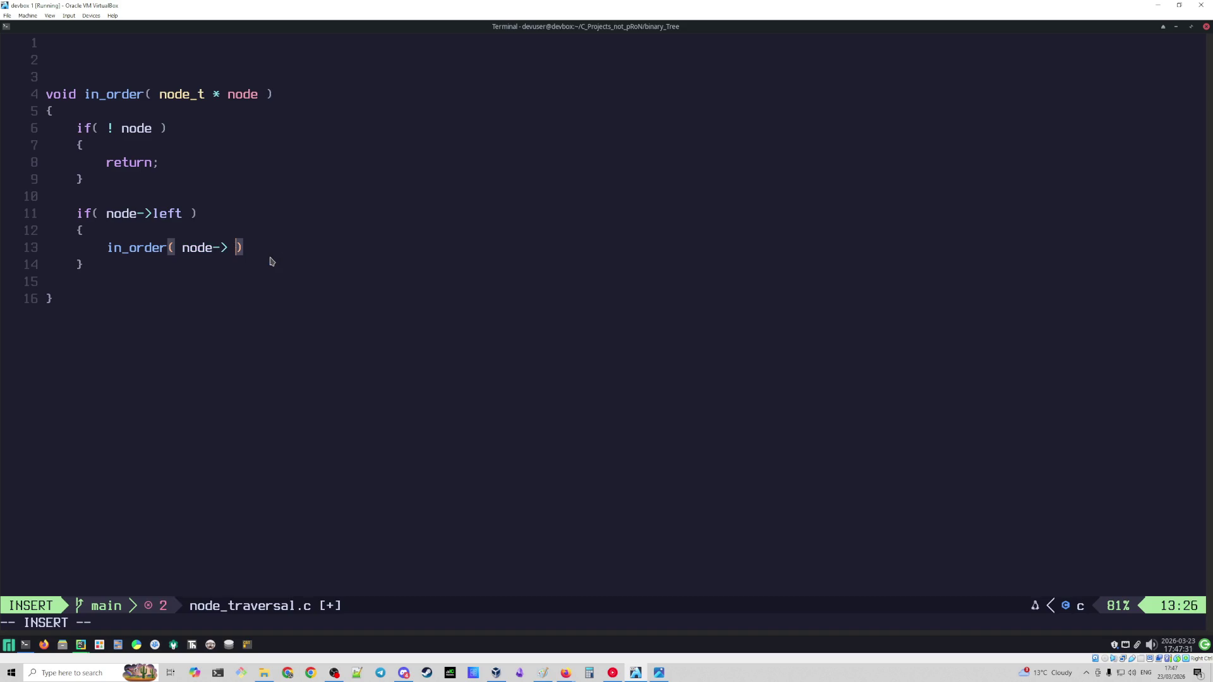
pyautogui.write('left')
pyautogui.press('BackSpace')
pyautogui.press('BackSpace')
pyautogui.press('BackSpace')
pyautogui.press('BackSpace')
pyautogui.press('BackSpace')
pyautogui.write('left );')
pyautogui.press('Return')
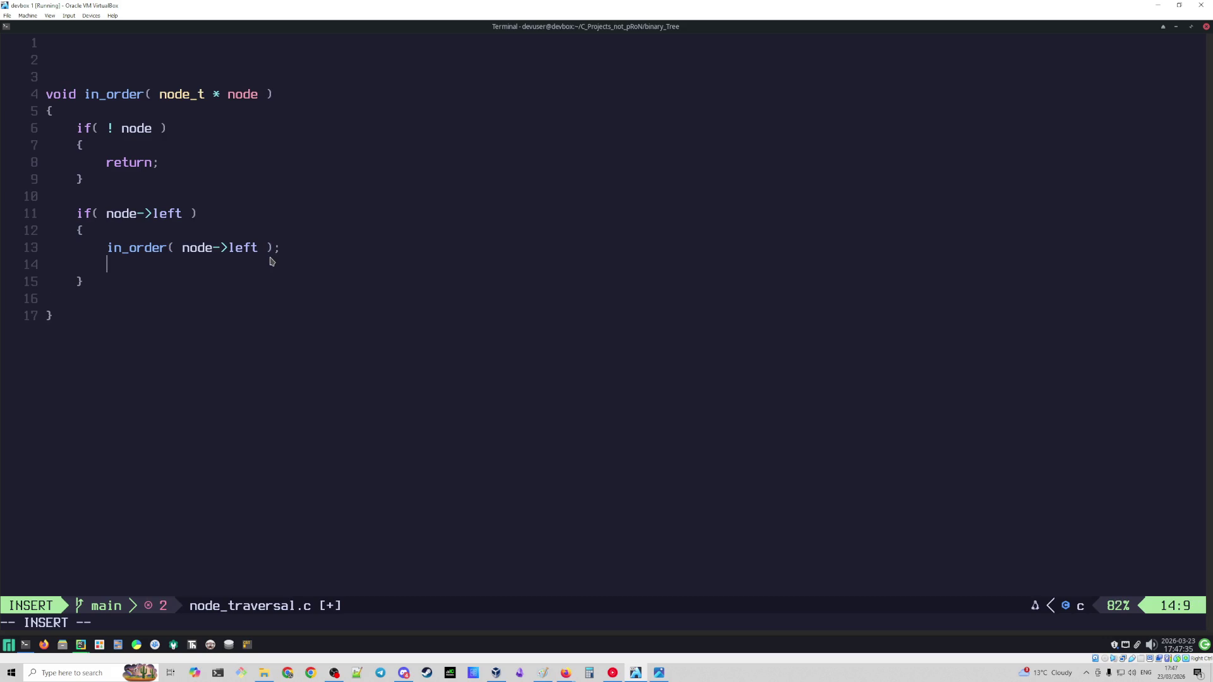
pyautogui.press('BackSpace')
pyautogui.press('BackSpace')
pyautogui.press('BackSpace')
pyautogui.press('Down')
# - Print the current node with printf("%s", node); after the left-child block
pyautogui.press('Return')
pyautogui.press('Return')
pyautogui.write('printf')
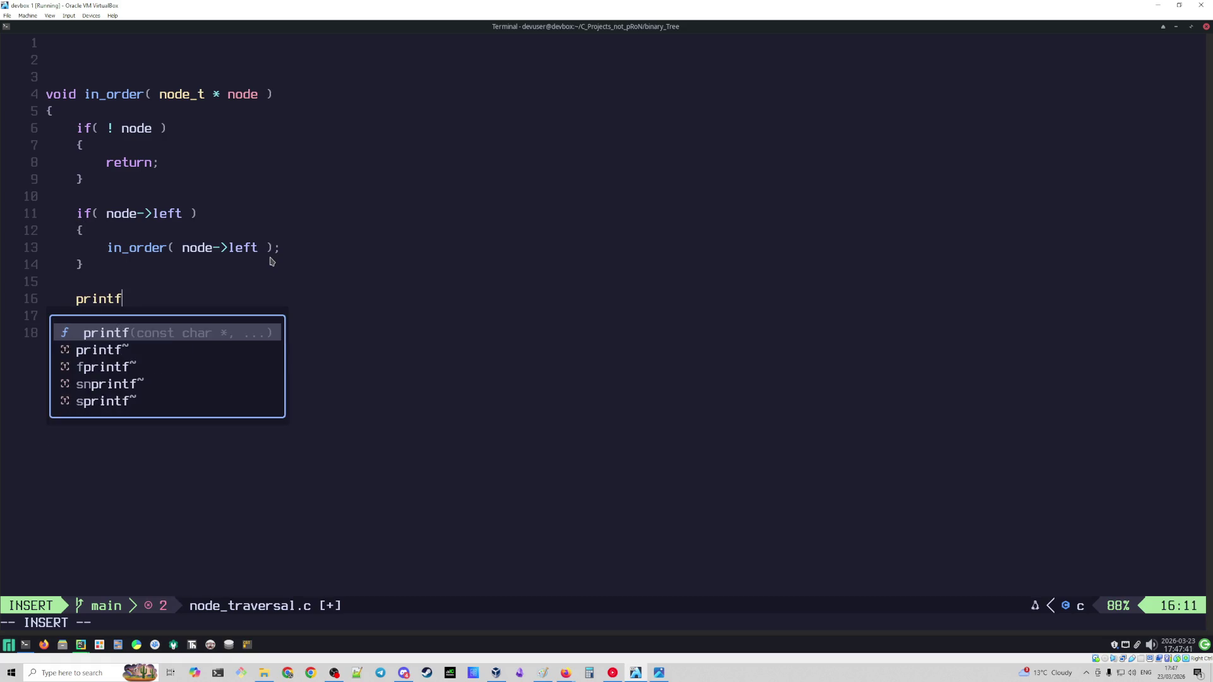
pyautogui.write('(')
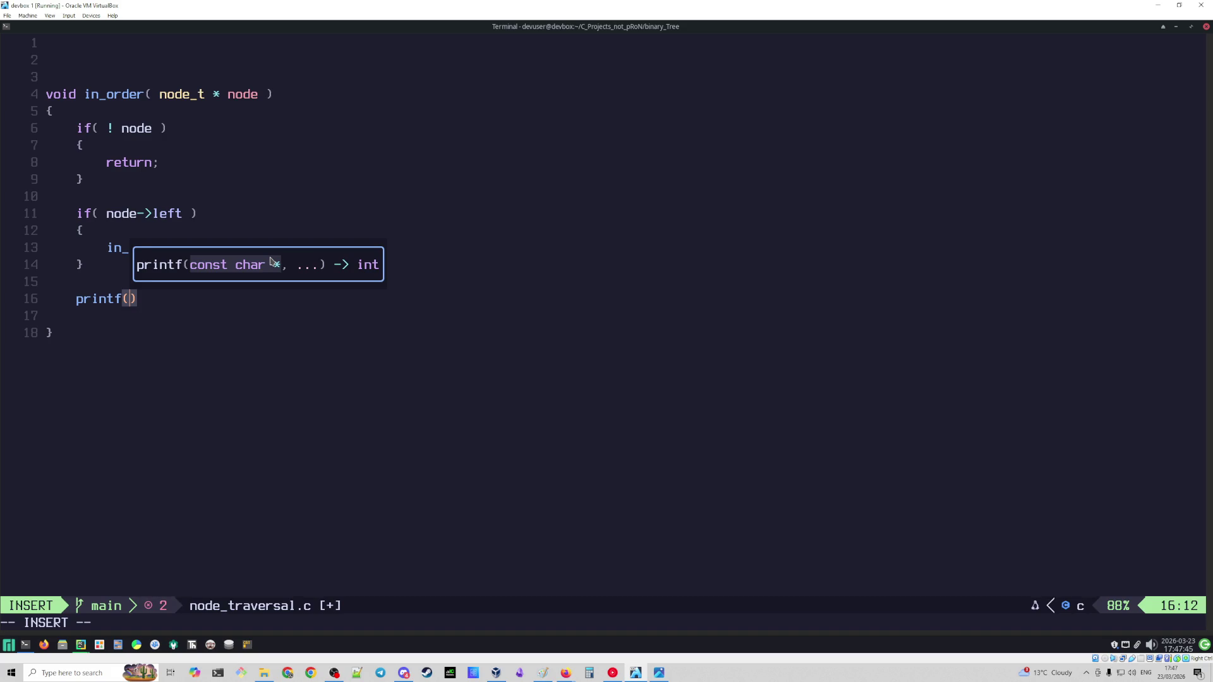
pyautogui.write('"%')
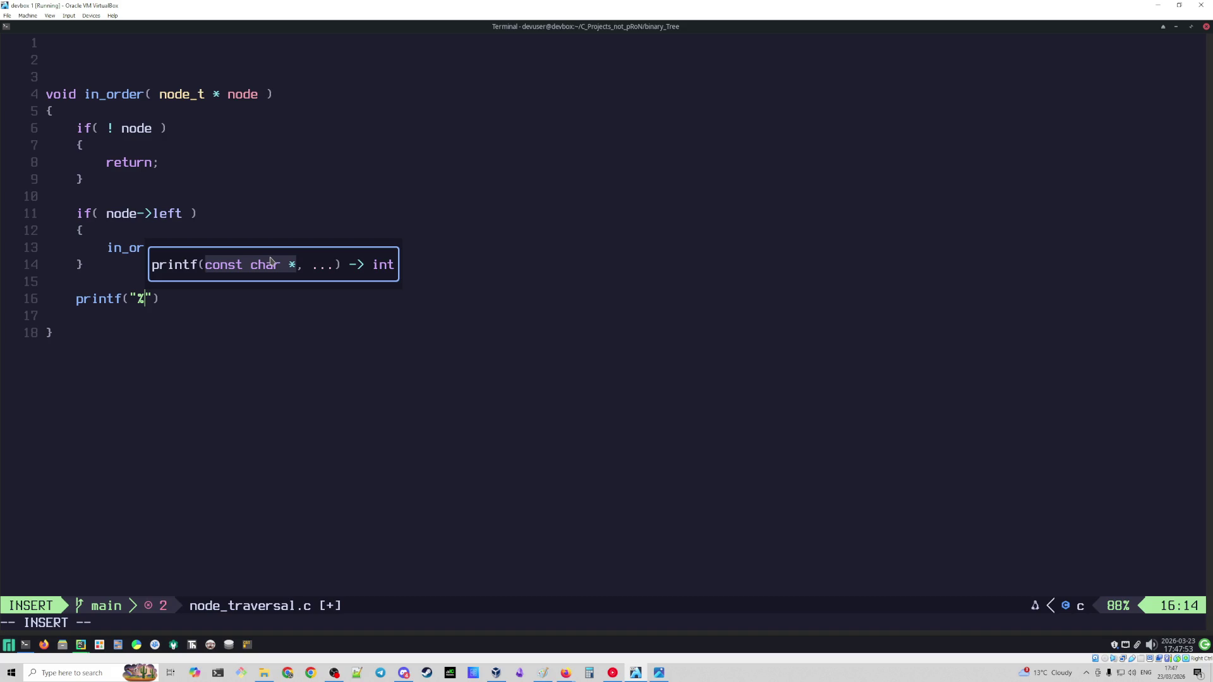
pyautogui.write('s')
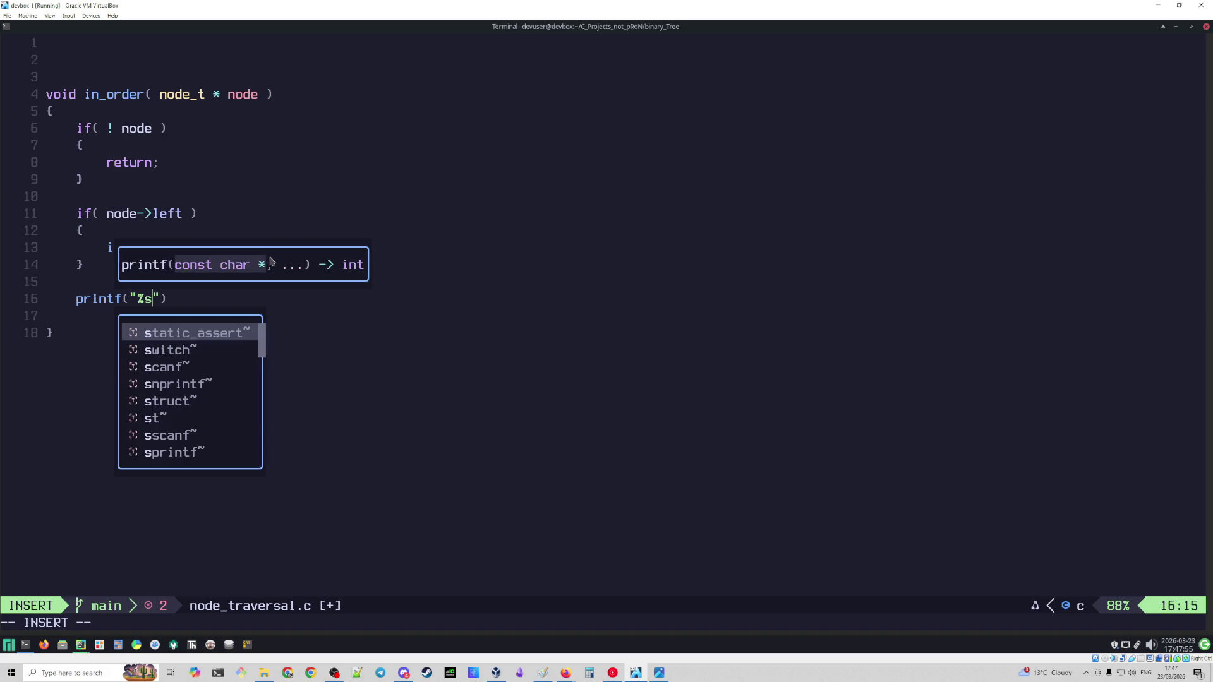
pyautogui.press('Right')
pyautogui.write(', ')
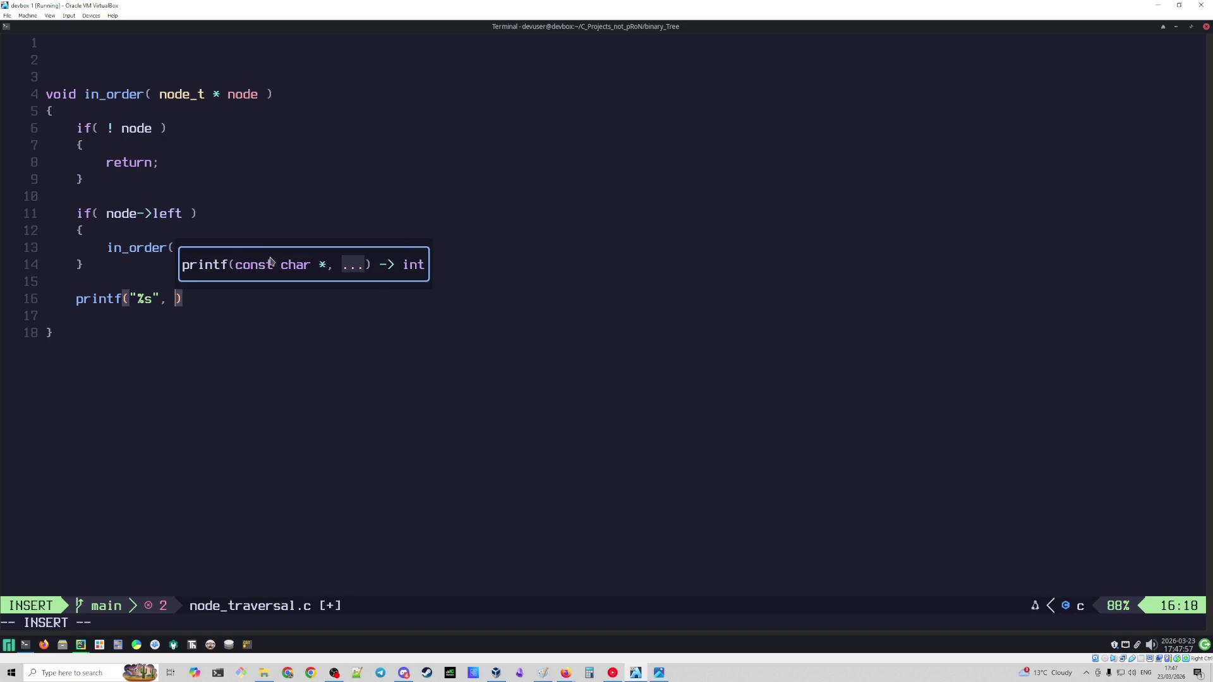
pyautogui.write('node')
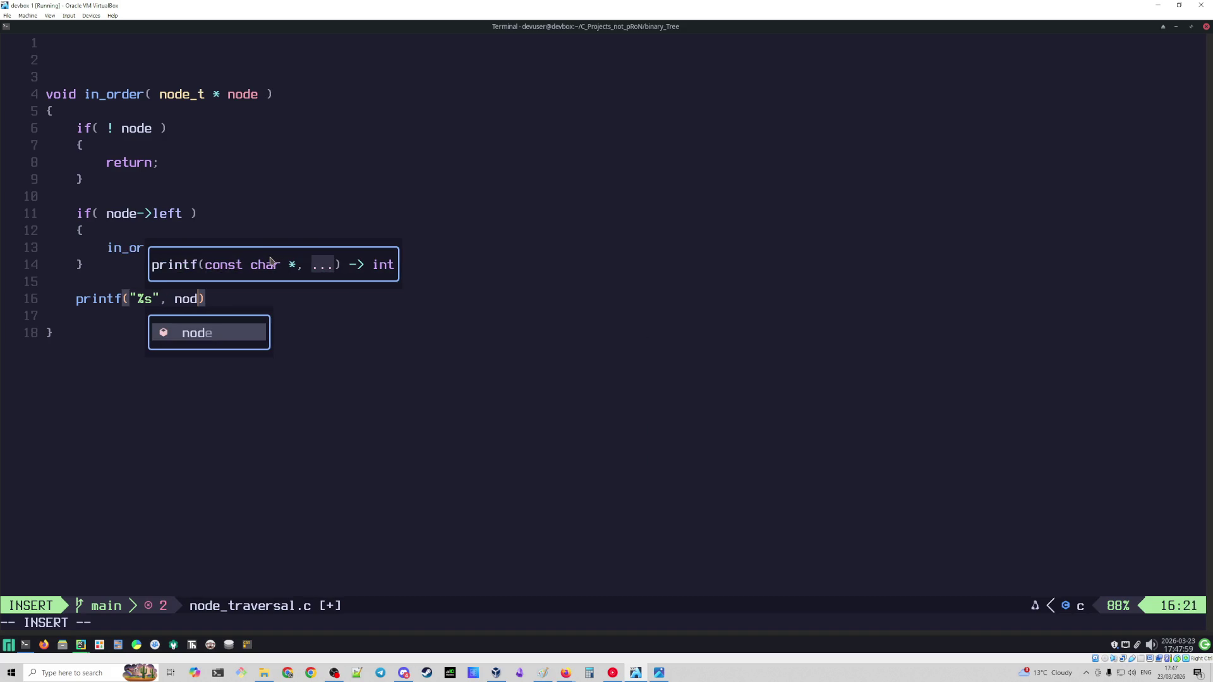
pyautogui.press('Right')
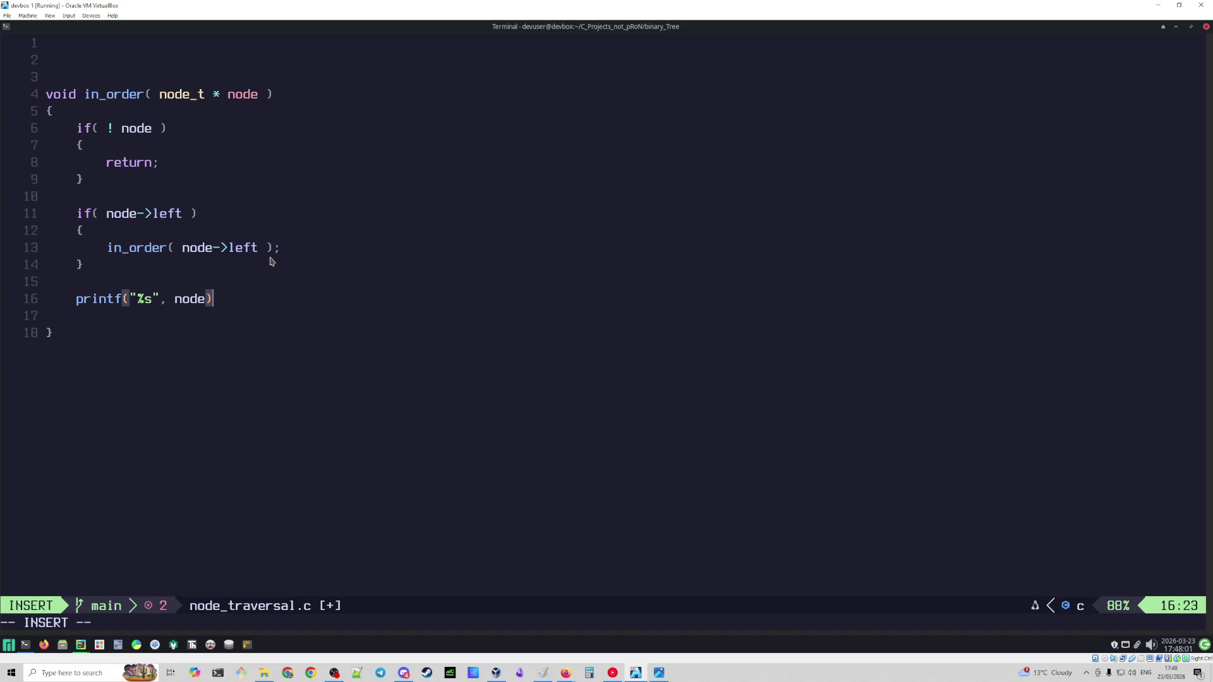
pyautogui.write(';')
# - Add an if( node->right ) block calling in_order( node->right ); and return to normal mode
pyautogui.press('Return')
pyautogui.press('Return')
pyautogui.write('if()')
pyautogui.press('BackSpace')
pyautogui.write('node')
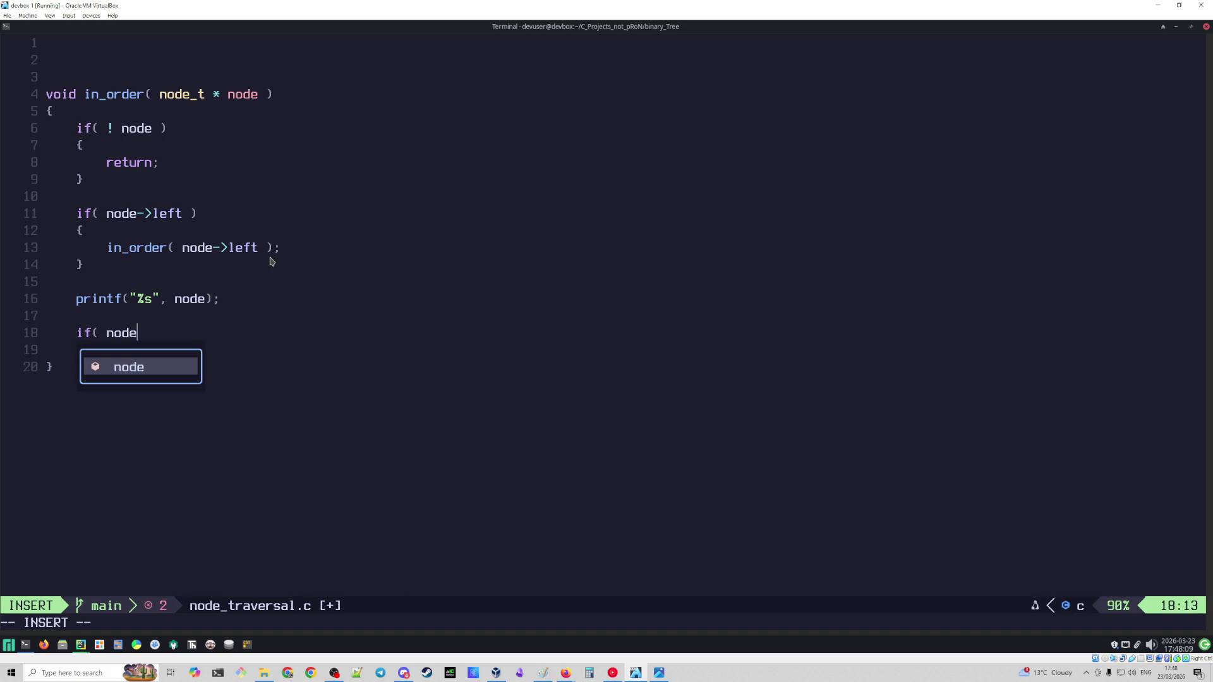
pyautogui.write('->right)')
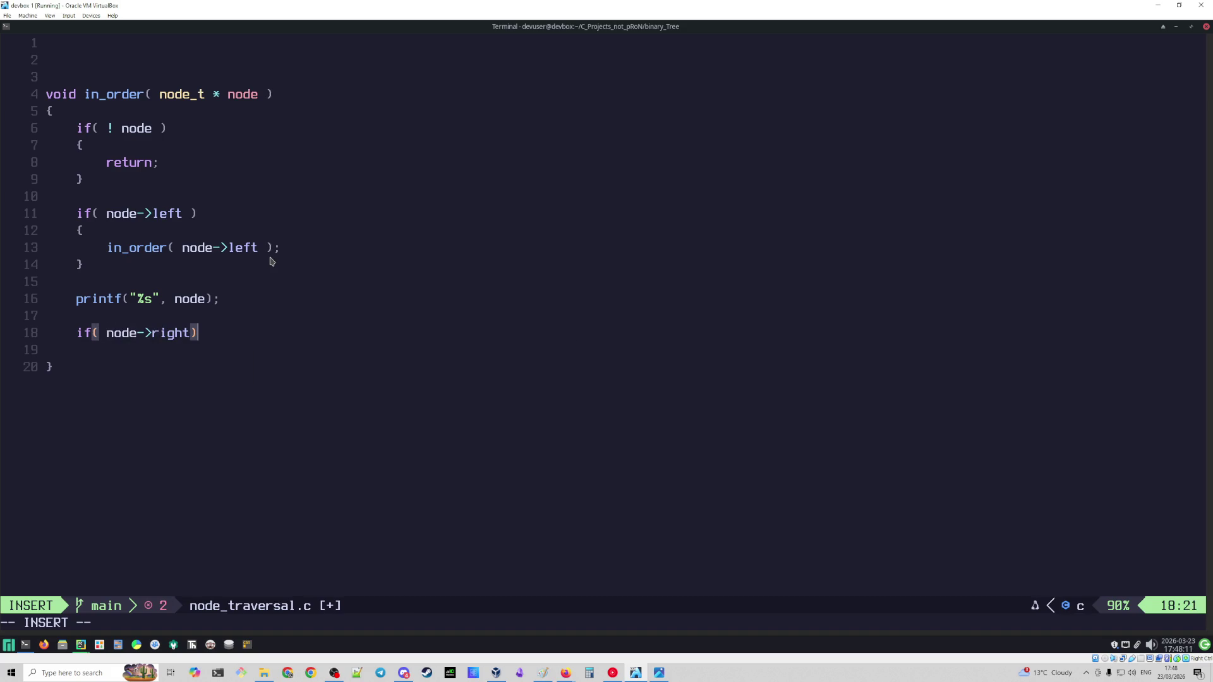
pyautogui.press('BackSpace')
pyautogui.write(')')
pyautogui.press('Return')
pyautogui.write('{')
pyautogui.press('Return')
pyautogui.write('in_')
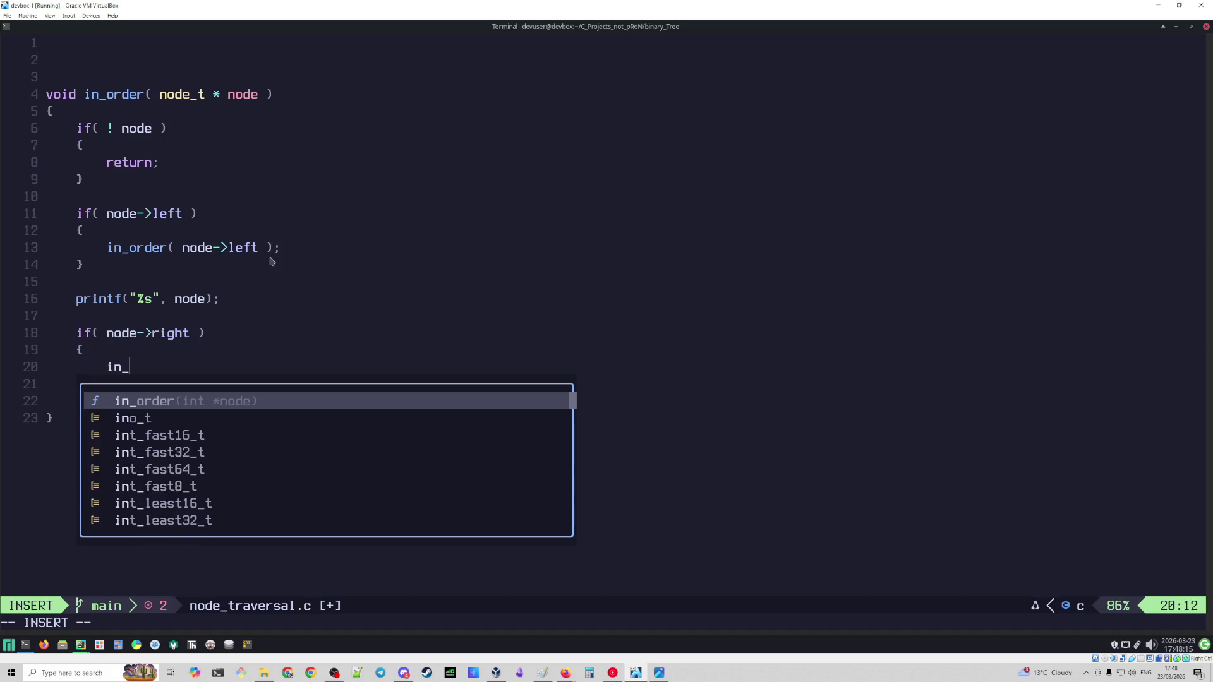
pyautogui.write('order( ')
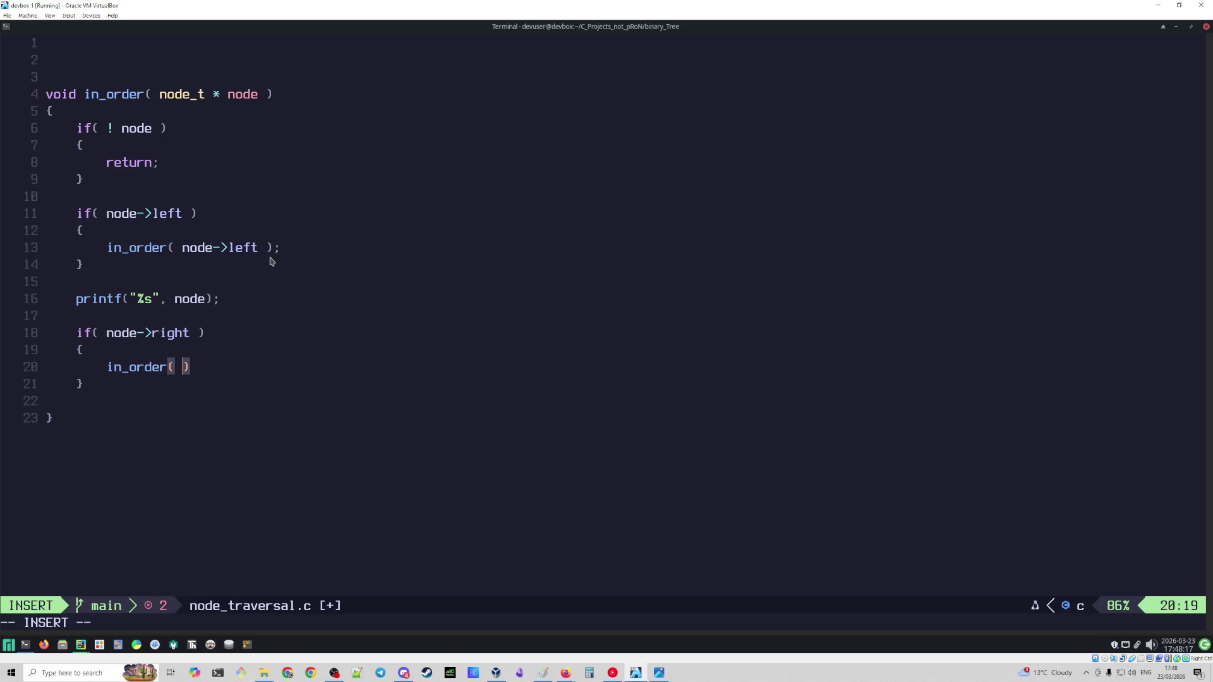
pyautogui.write('node->r')
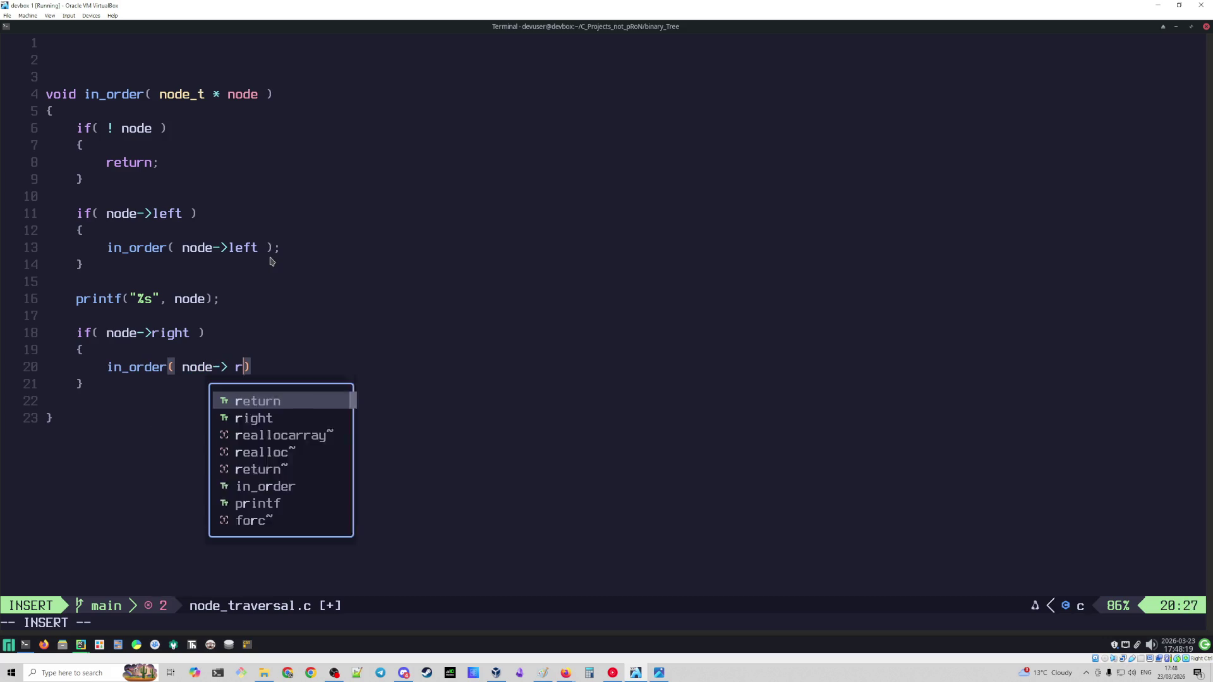
pyautogui.write('ight )')
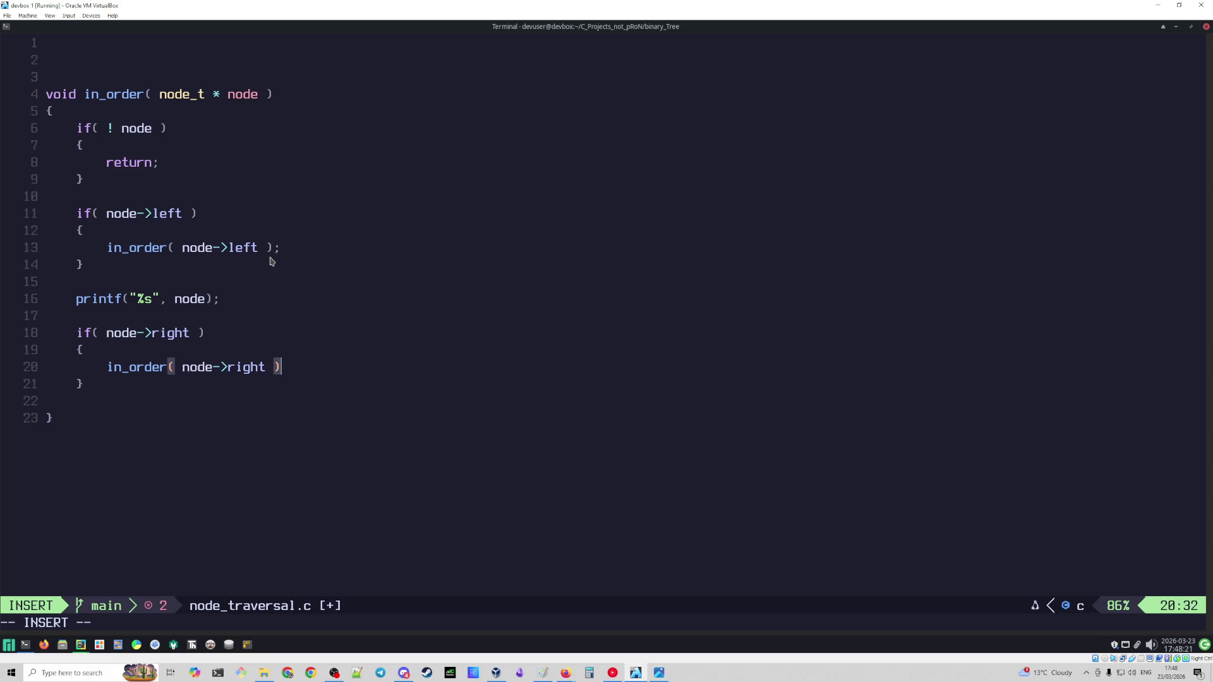
pyautogui.write(';')
pyautogui.press('Escape')
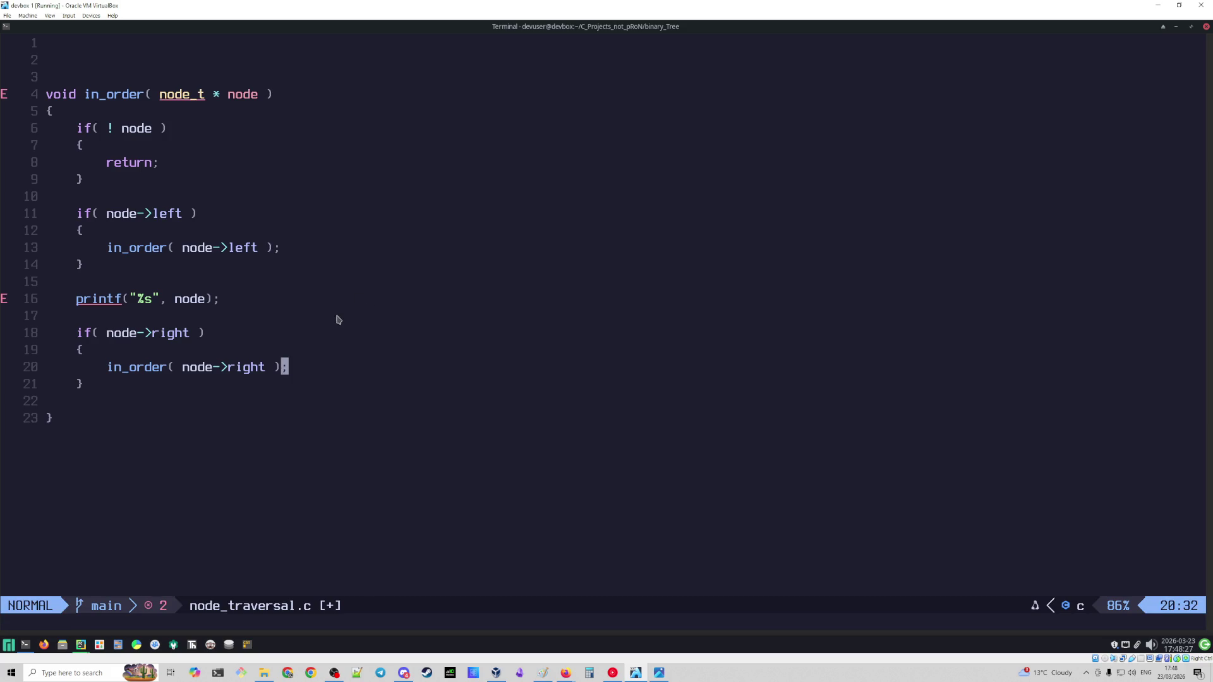
pyautogui.click(97, 302)
pyautogui.click(235, 305)
pyautogui.press('space')
pyautogui.press('f')
pyautogui.press('f')
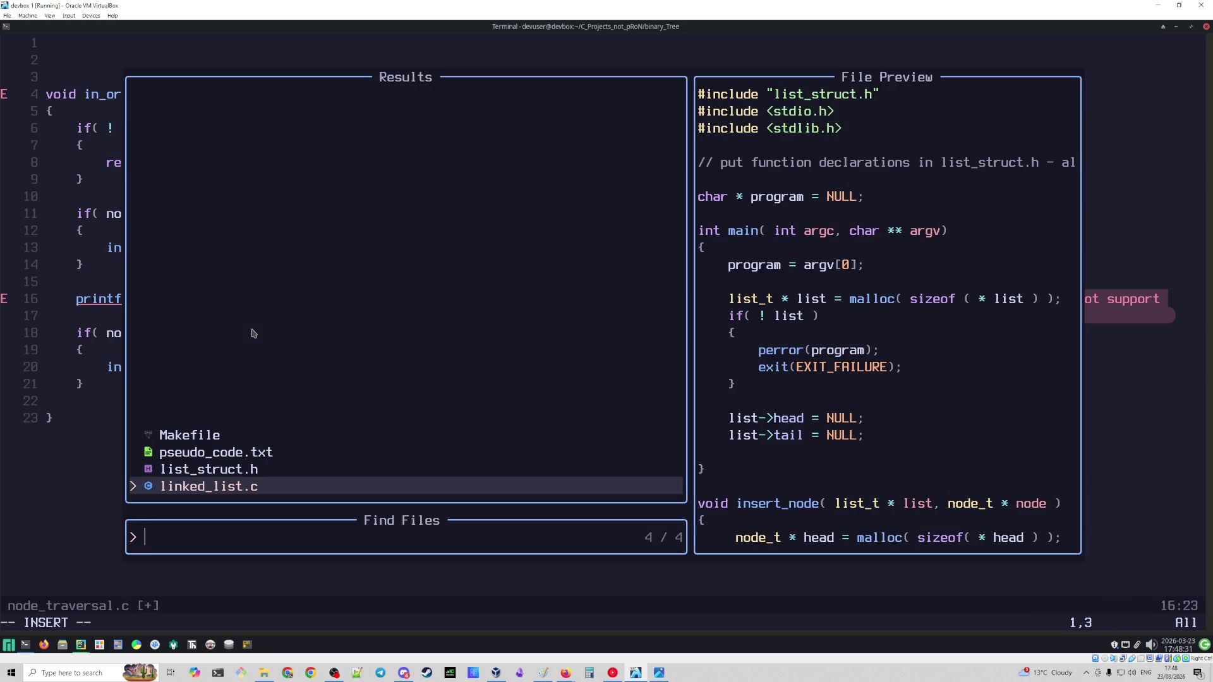
pyautogui.press('Up')
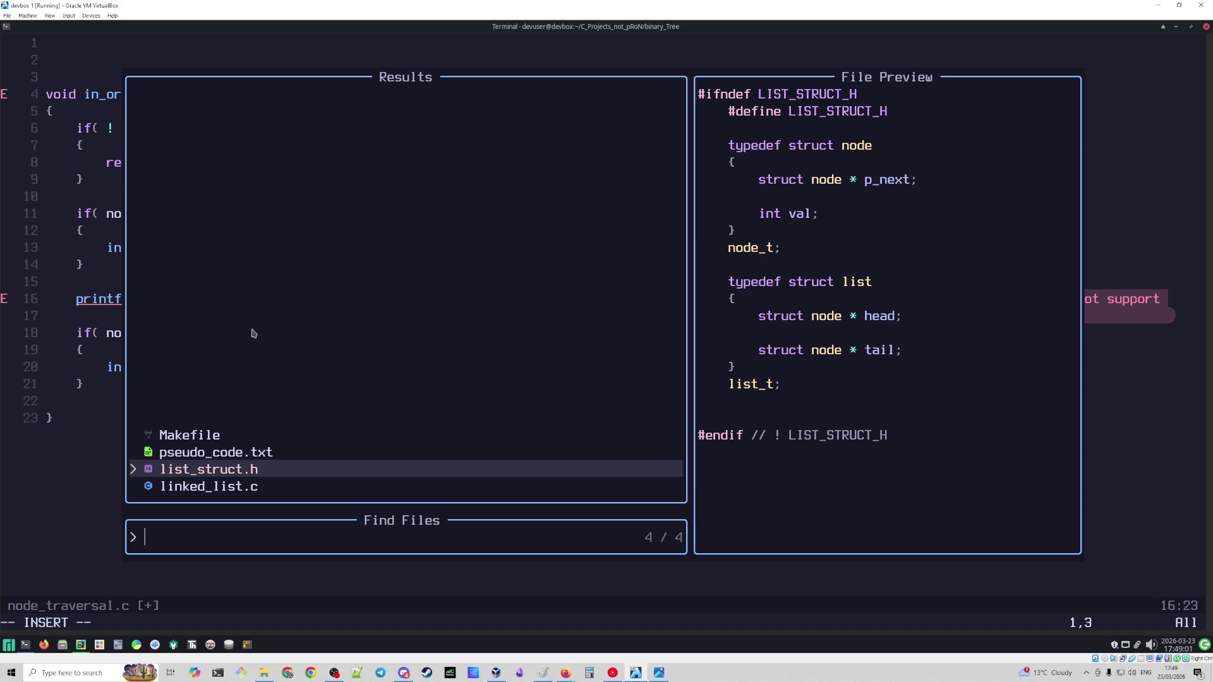
pyautogui.click(90, 420)
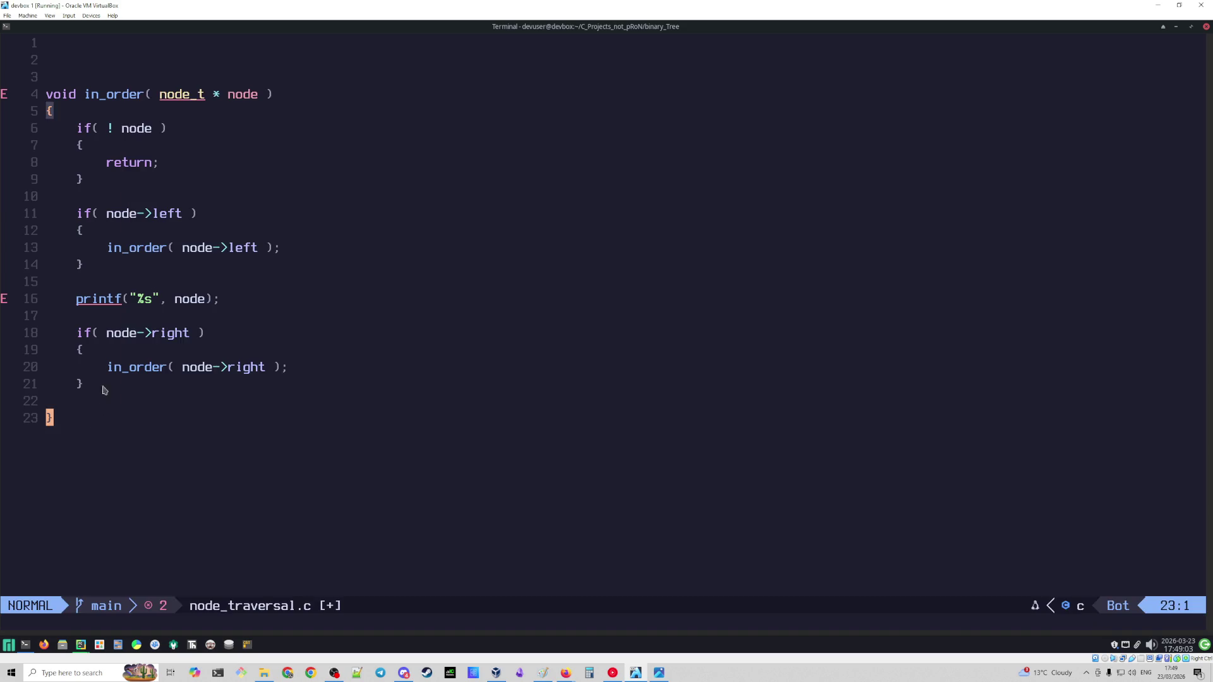
# - Change line 16 to printf("%i\n", node->val);
pyautogui.click(147, 301)
pyautogui.press('i')
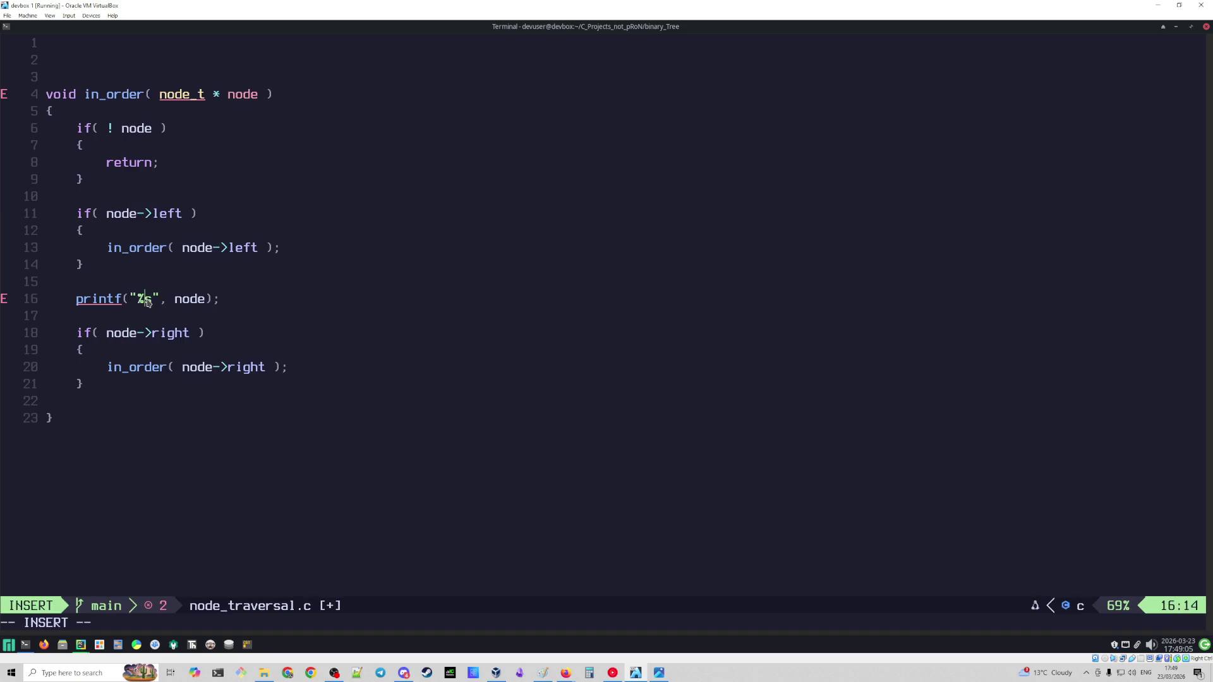
pyautogui.press('Delete')
pyautogui.write('i')
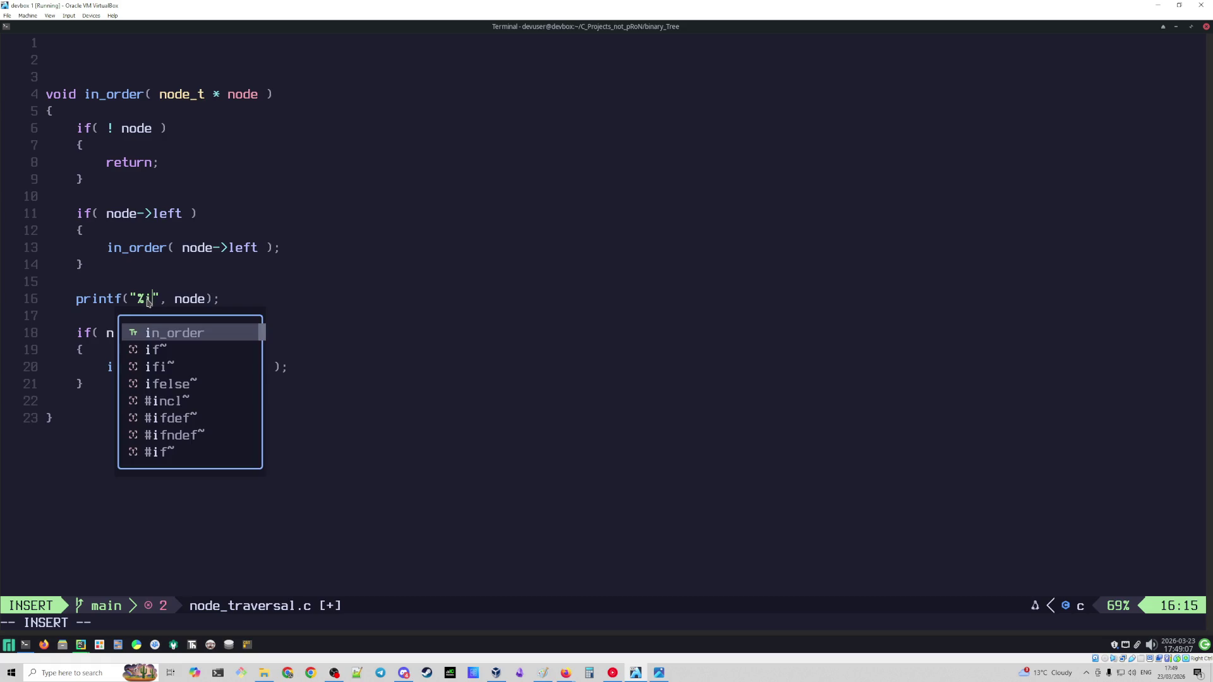
pyautogui.write('\\n')
pyautogui.press('Right')
pyautogui.press('Right')
pyautogui.press('Right')
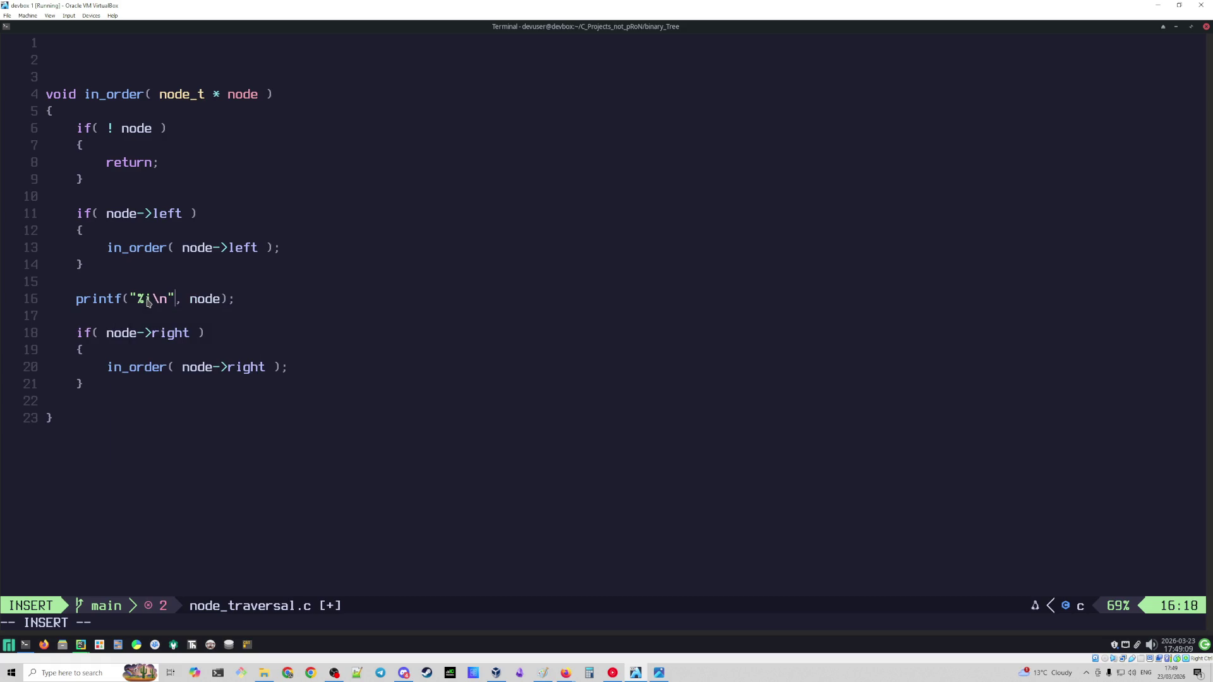
pyautogui.press('Right')
pyautogui.press('Right')
pyautogui.press('Right')
pyautogui.write('->val')
pyautogui.moveTo(281, 300); pyautogui.dragTo(275, 300)
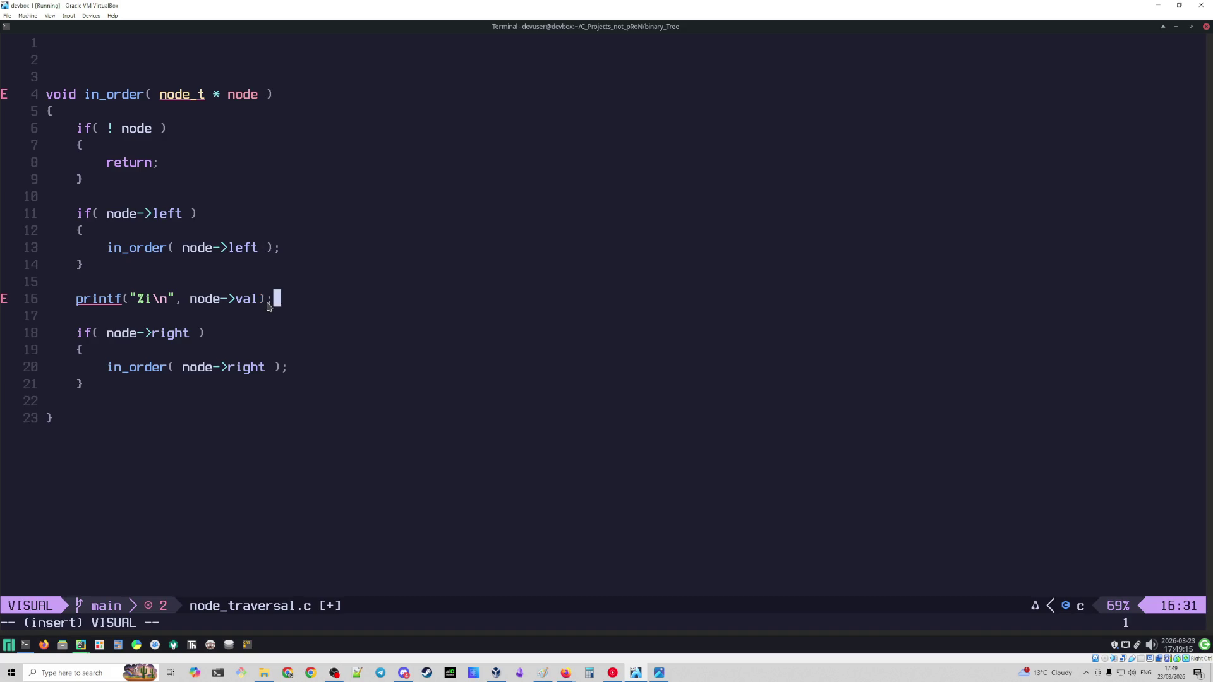
pyautogui.click(276, 300)
# - Clear the stray ff text, preview list_struct.h in the file finder, then close it
pyautogui.write('ff')
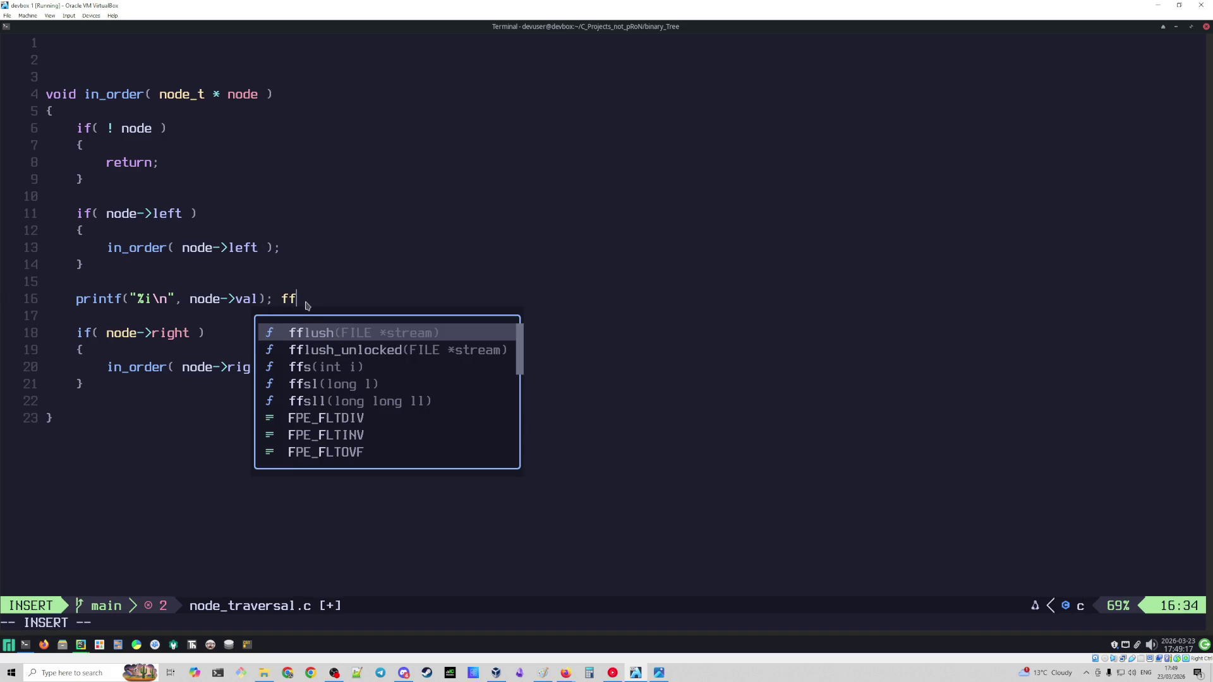
pyautogui.press('BackSpace')
pyautogui.press('BackSpace')
pyautogui.press('BackSpace')
pyautogui.press('Escape')
pyautogui.press('space')
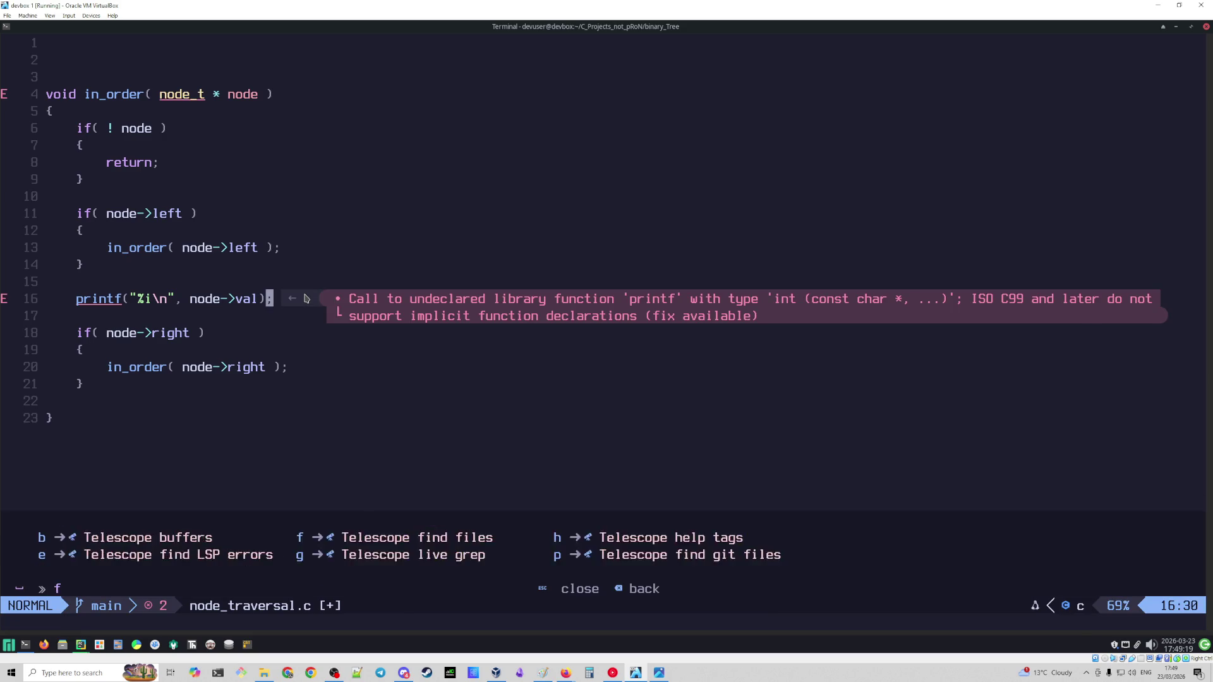
pyautogui.press('f')
pyautogui.press('Up')
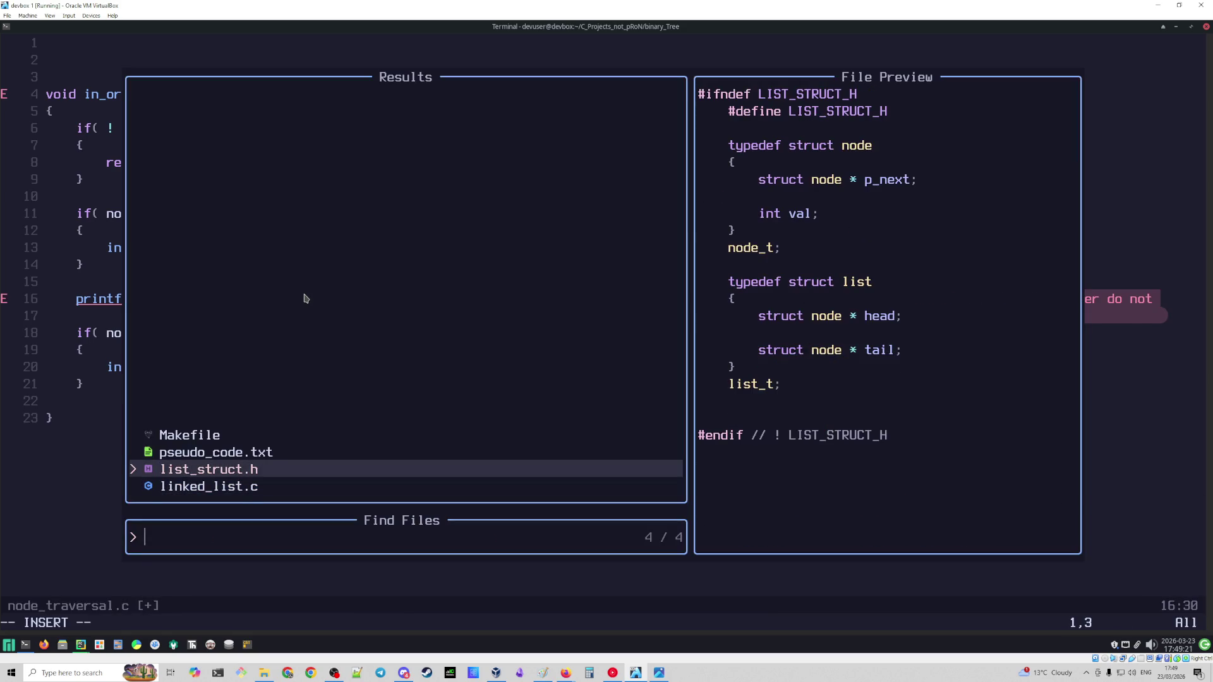
pyautogui.click(819, 218)
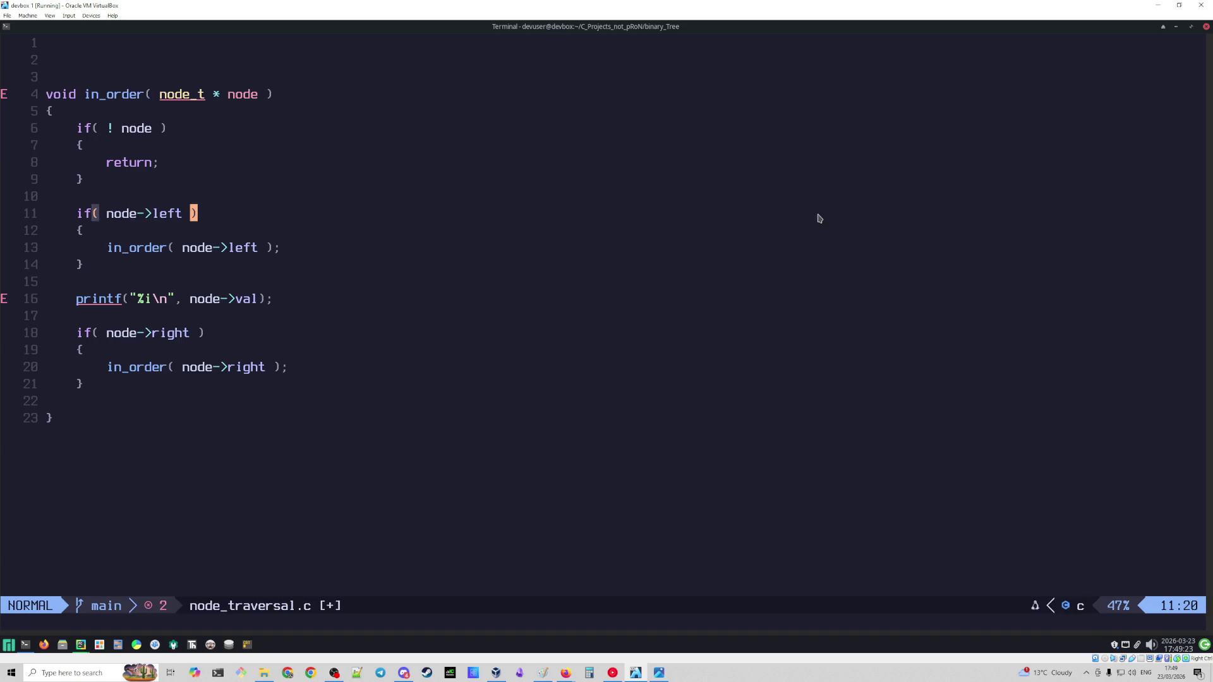
# - Inspect the printf warning on line 16 and reopen the project file finder
pyautogui.click(335, 349)
pyautogui.click(309, 290)
pyautogui.click(303, 302)
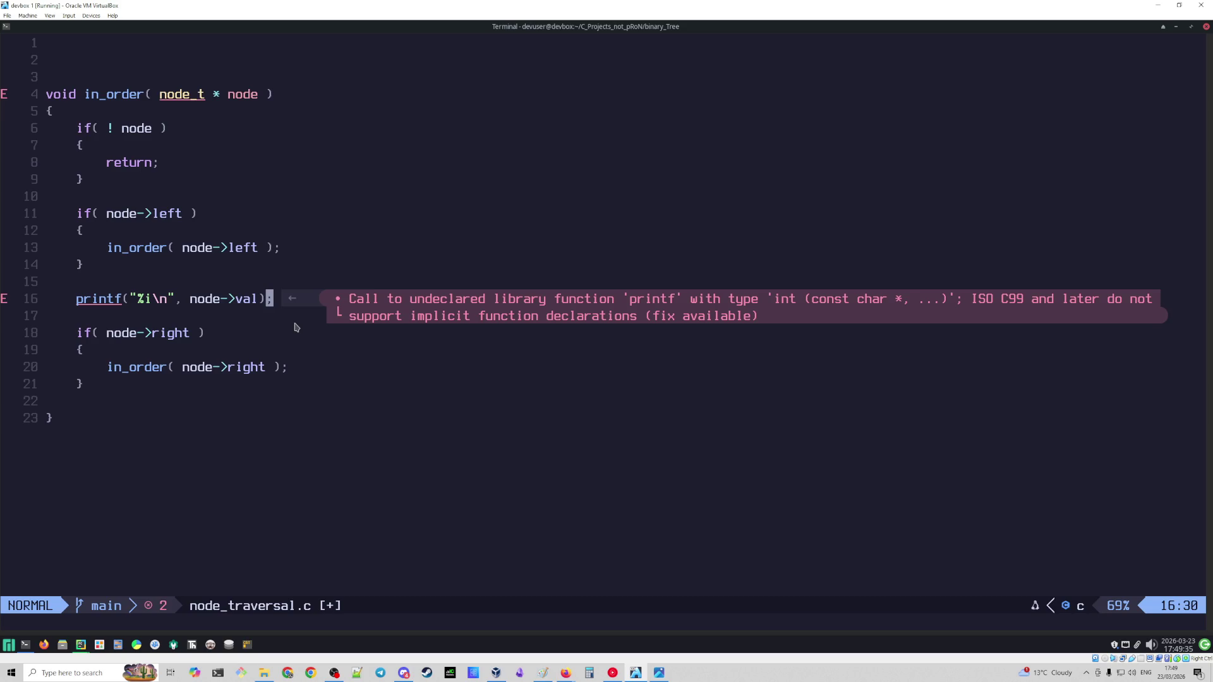
pyautogui.press('space')
pyautogui.press('f')
pyautogui.press('f')
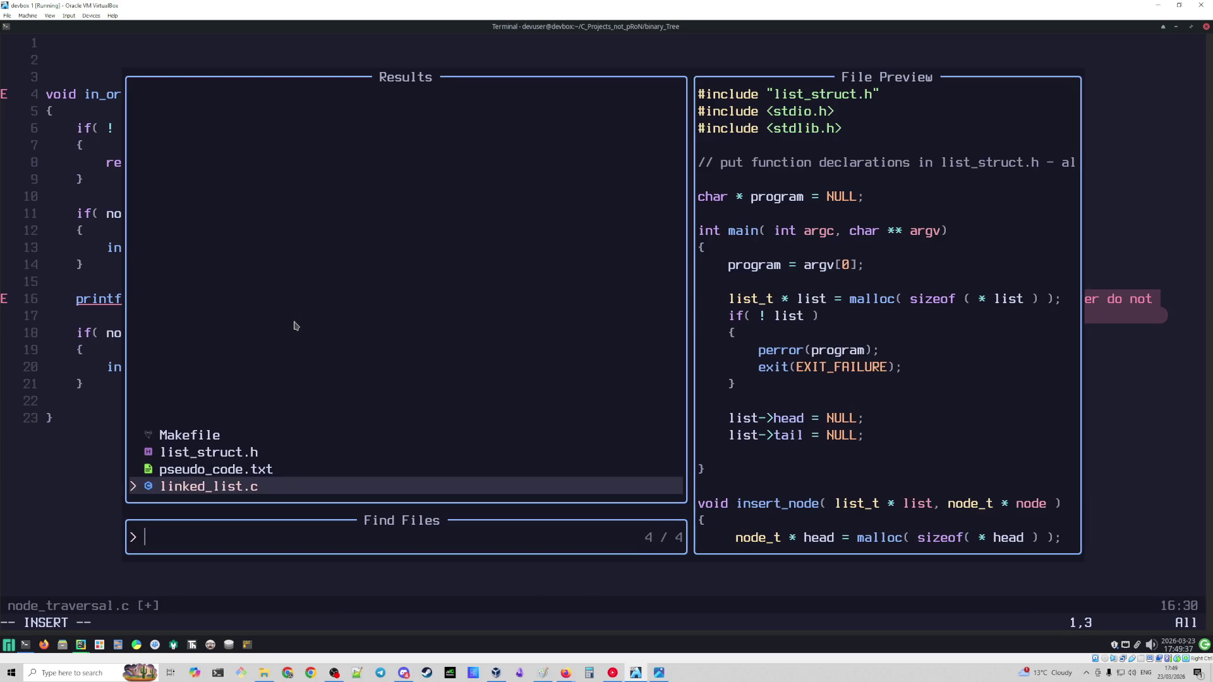
# - Leave the file finder and save node_traversal.c with :w
pyautogui.press('Up')
pyautogui.press('Up')
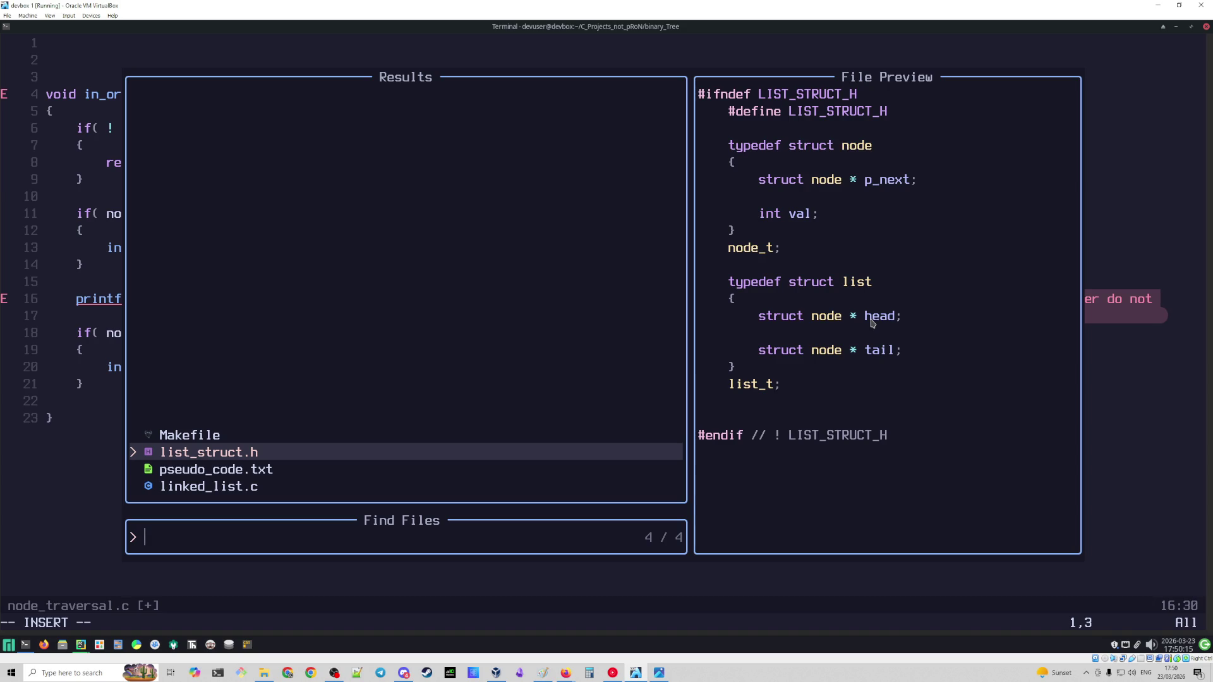
pyautogui.press('Escape')
pyautogui.press('Escape')
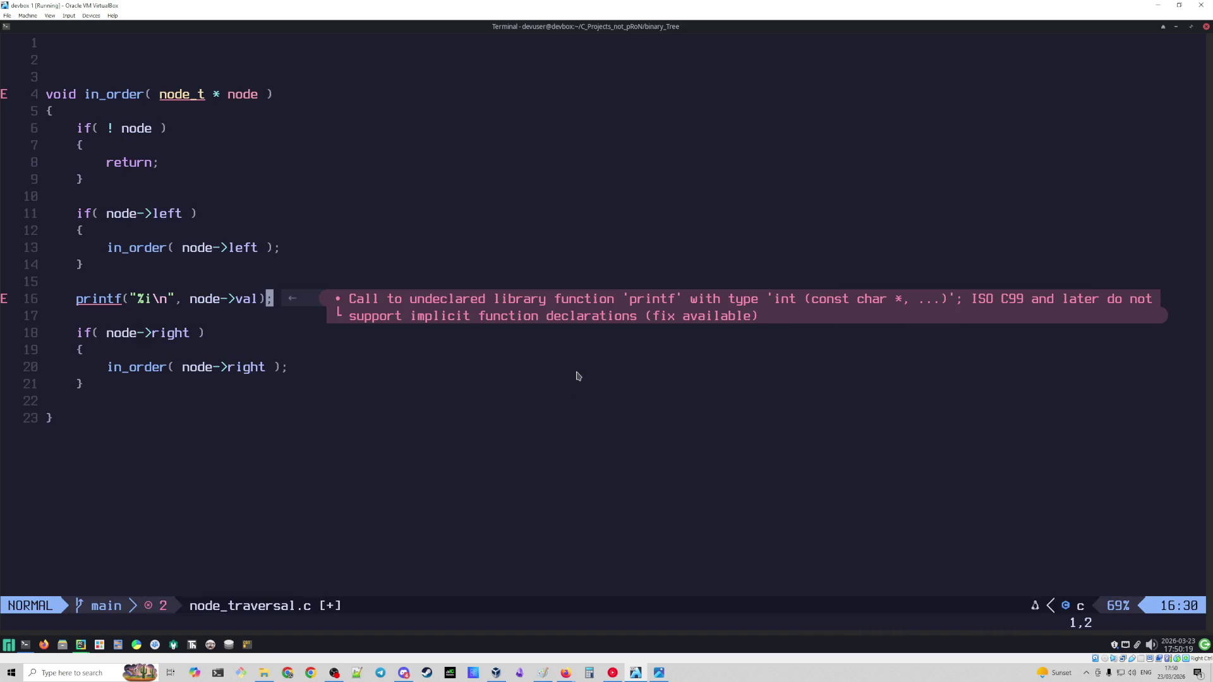
pyautogui.write(':w')
pyautogui.press('Return')
# - Open list_struct.h from the file finder and go to empty line 19
pyautogui.press('space')
pyautogui.press('f')
pyautogui.press('f')
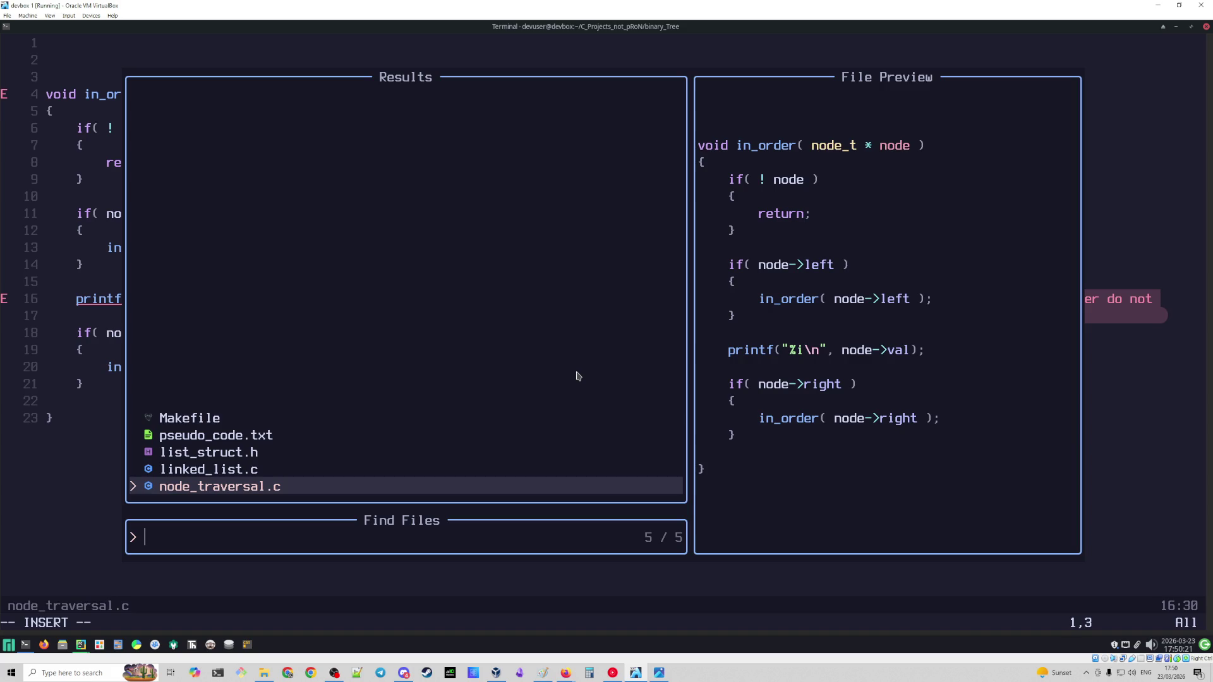
pyautogui.press('Up')
pyautogui.press('Up')
pyautogui.press('Return')
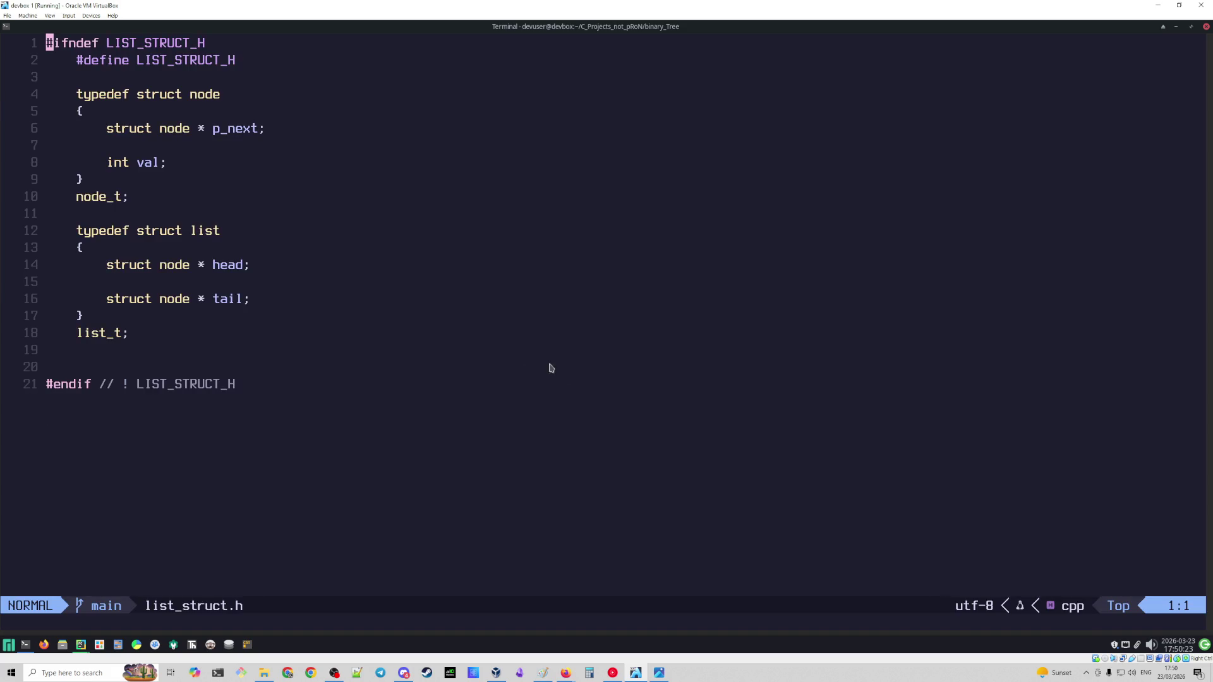
pyautogui.click(259, 346)
# - Draft a typdef struct tree_node declaration with an open brace pair in list_struct.h
pyautogui.press('i')
pyautogui.press('Return')
pyautogui.write('typdef ')
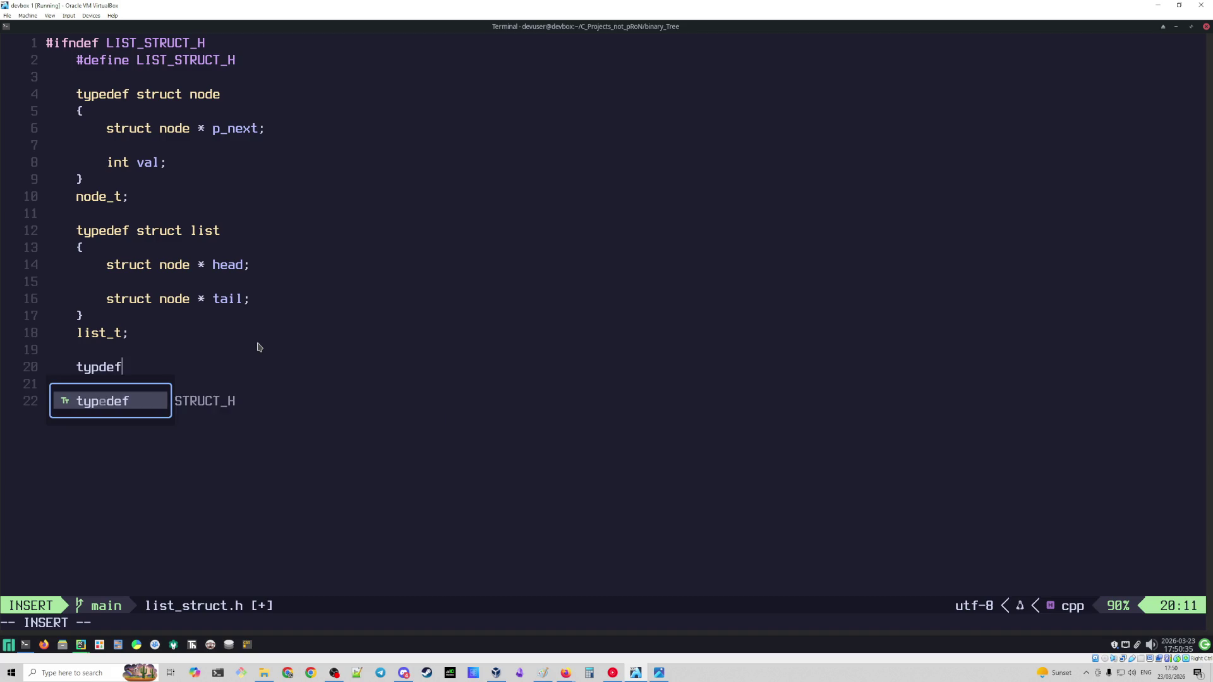
pyautogui.write('struct ')
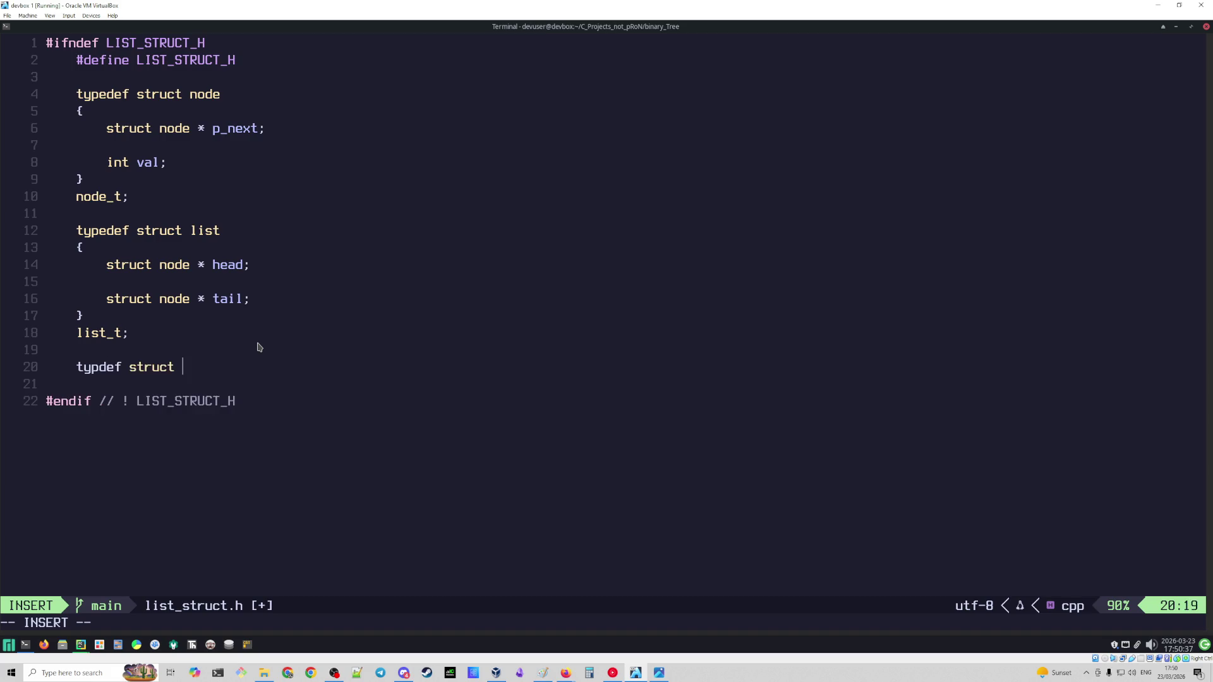
pyautogui.write('tree_node')
pyautogui.press('BackSpace')
pyautogui.press('BackSpace')
pyautogui.write('de')
pyautogui.press('Return')
pyautogui.write('{')
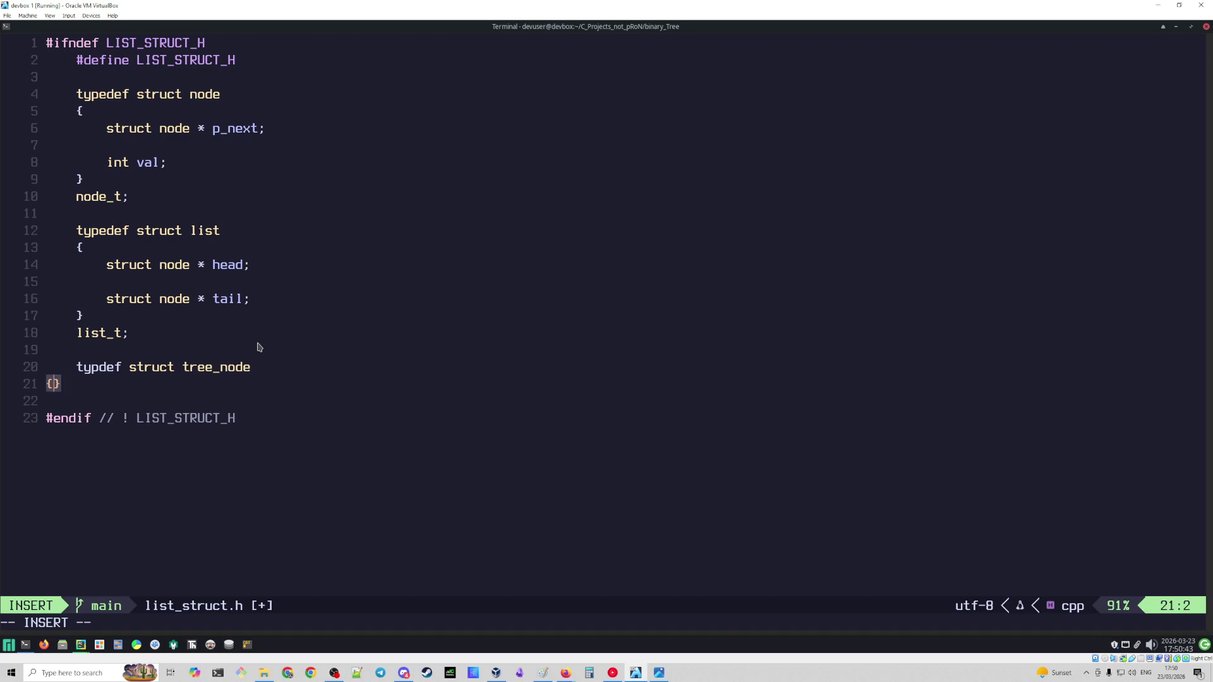
pyautogui.hotkey('ctrl', 't')
pyautogui.press('Return')
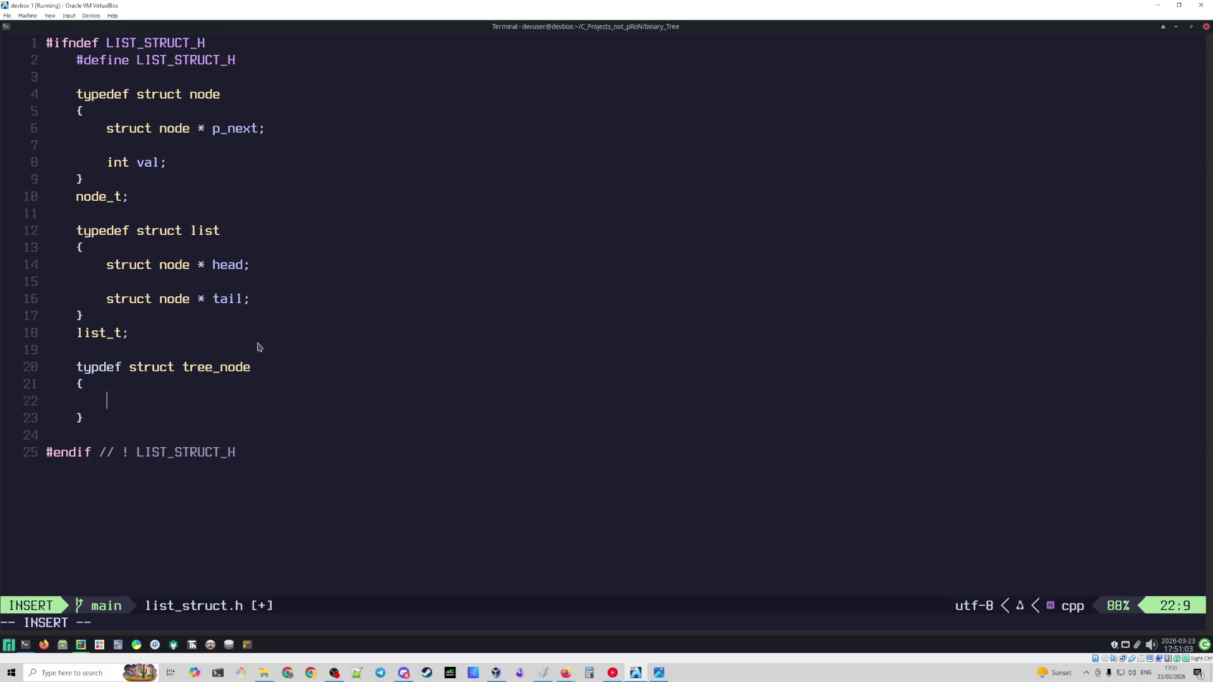
# - Cut the unfinished tree_node block from list_struct.h and begin opening tree_stuff.h
pyautogui.moveTo(111, 422); pyautogui.dragTo(79, 370)
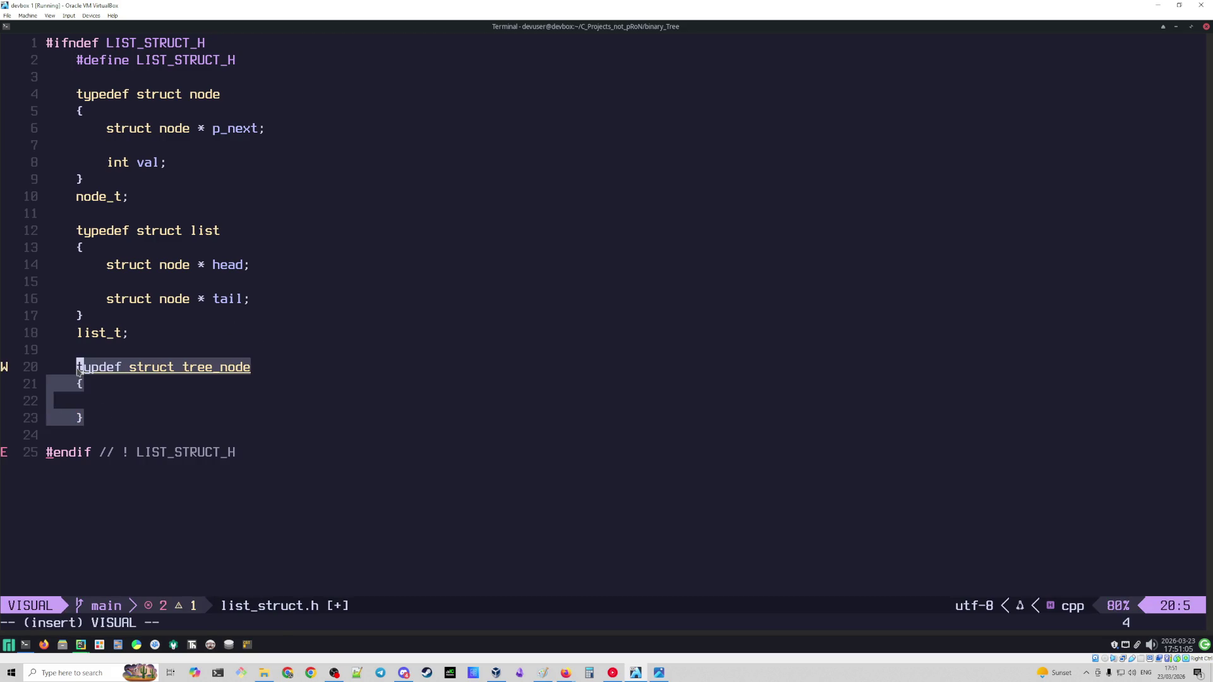
pyautogui.press('d')
pyautogui.press('Escape')
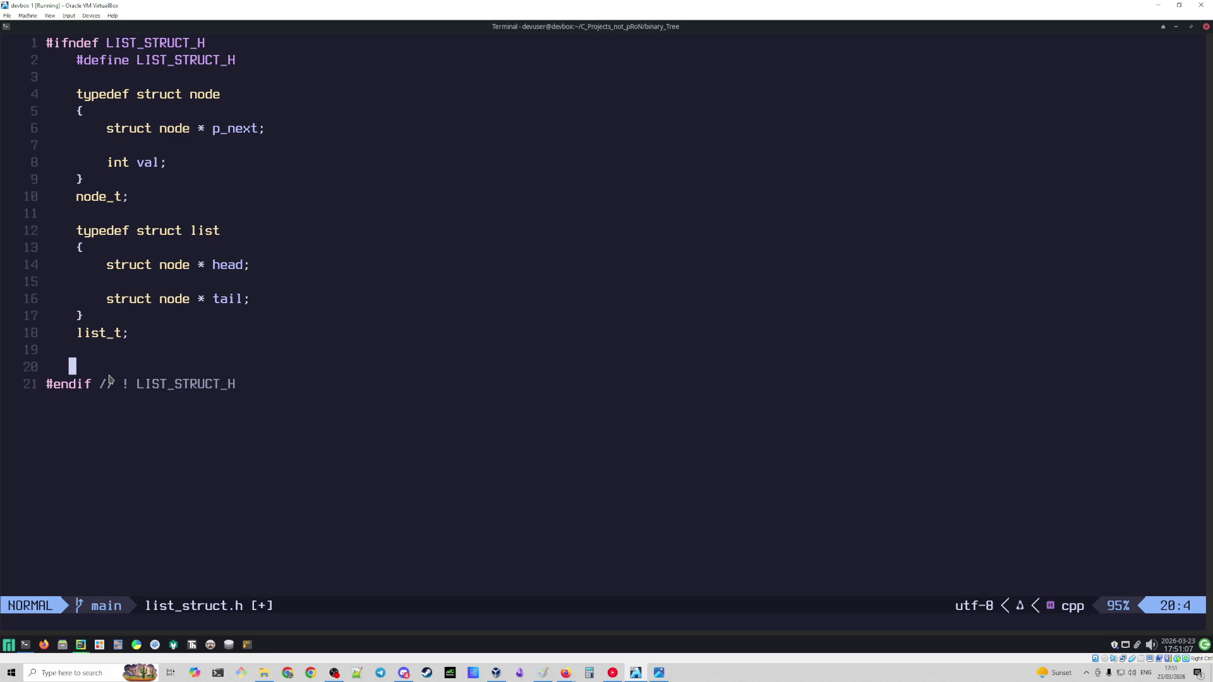
pyautogui.write(':e tree_')
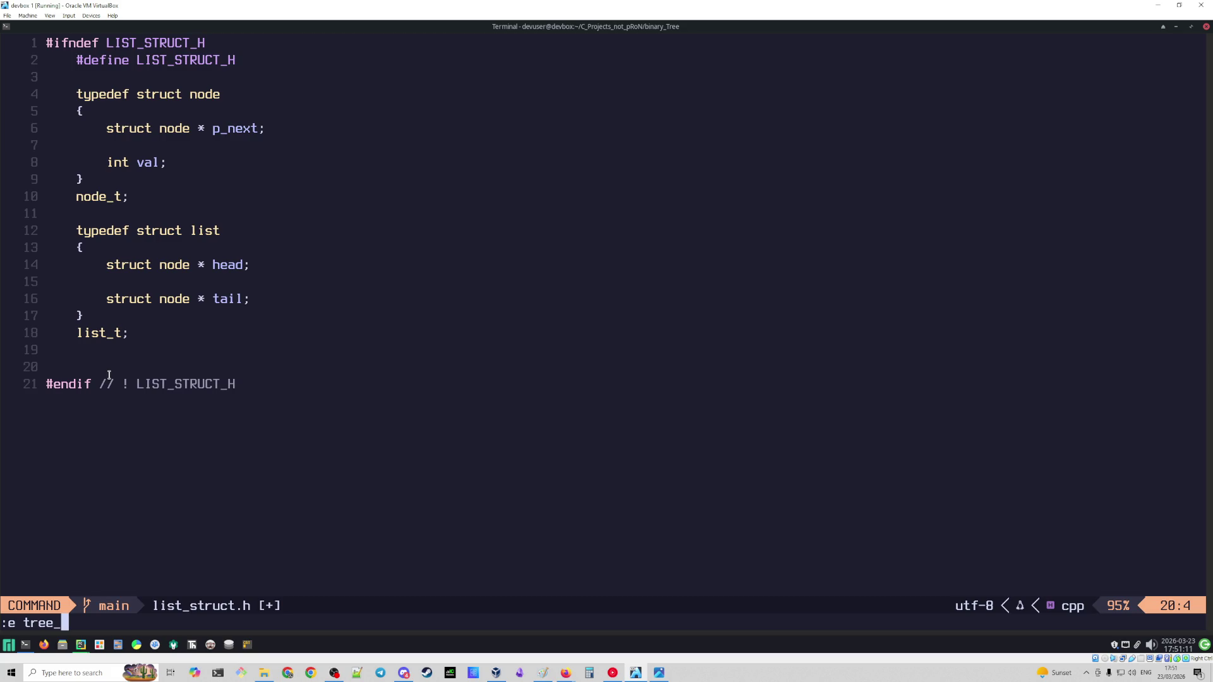
pyautogui.write('stuff.h')
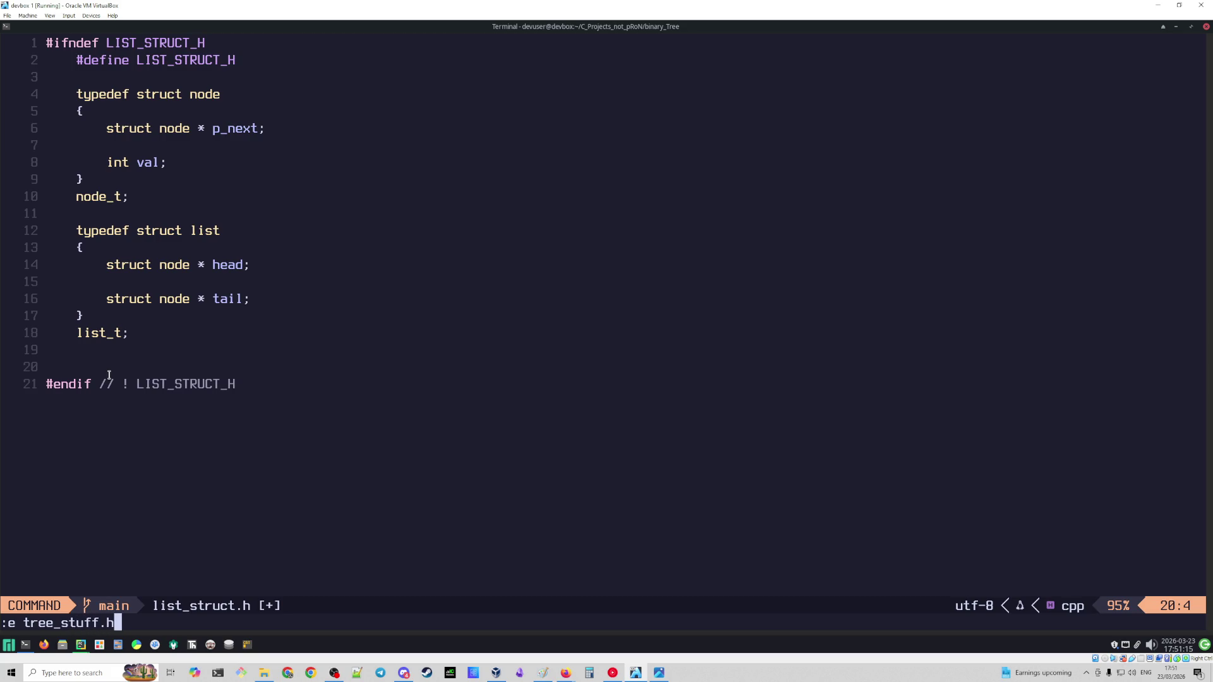
# - Open the new tree_stuff.h and write the #ifndef TREE_H guard line
pyautogui.press('Return')
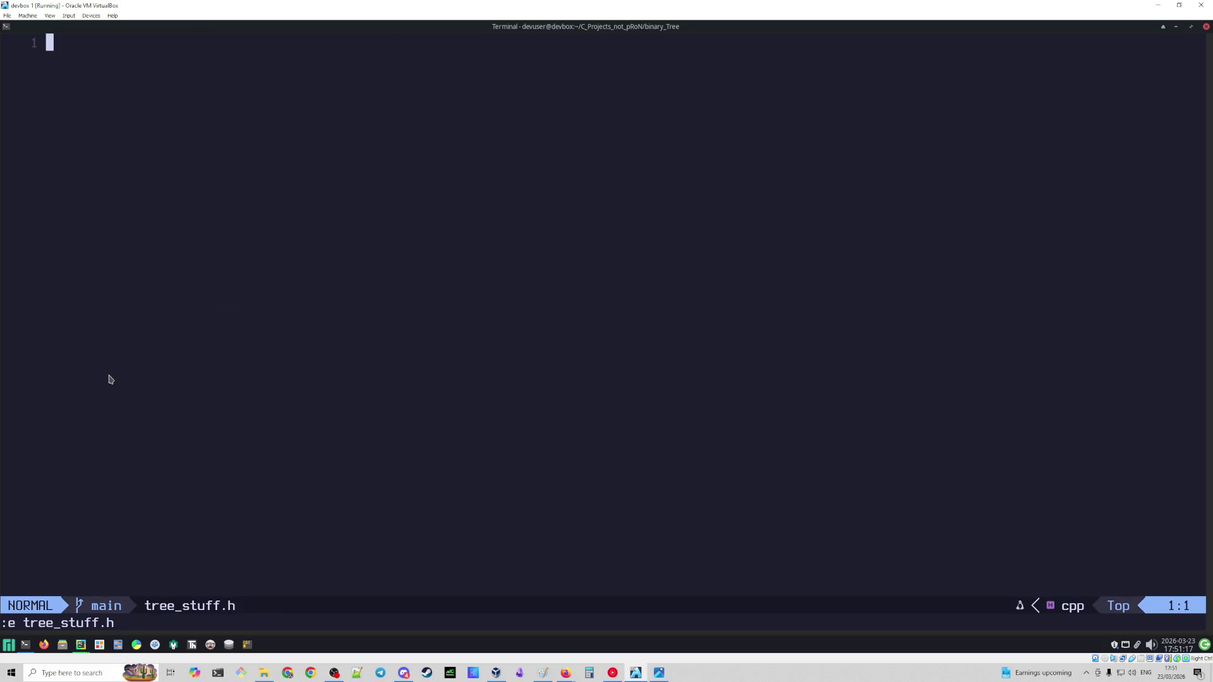
pyautogui.press('i')
pyautogui.write('#')
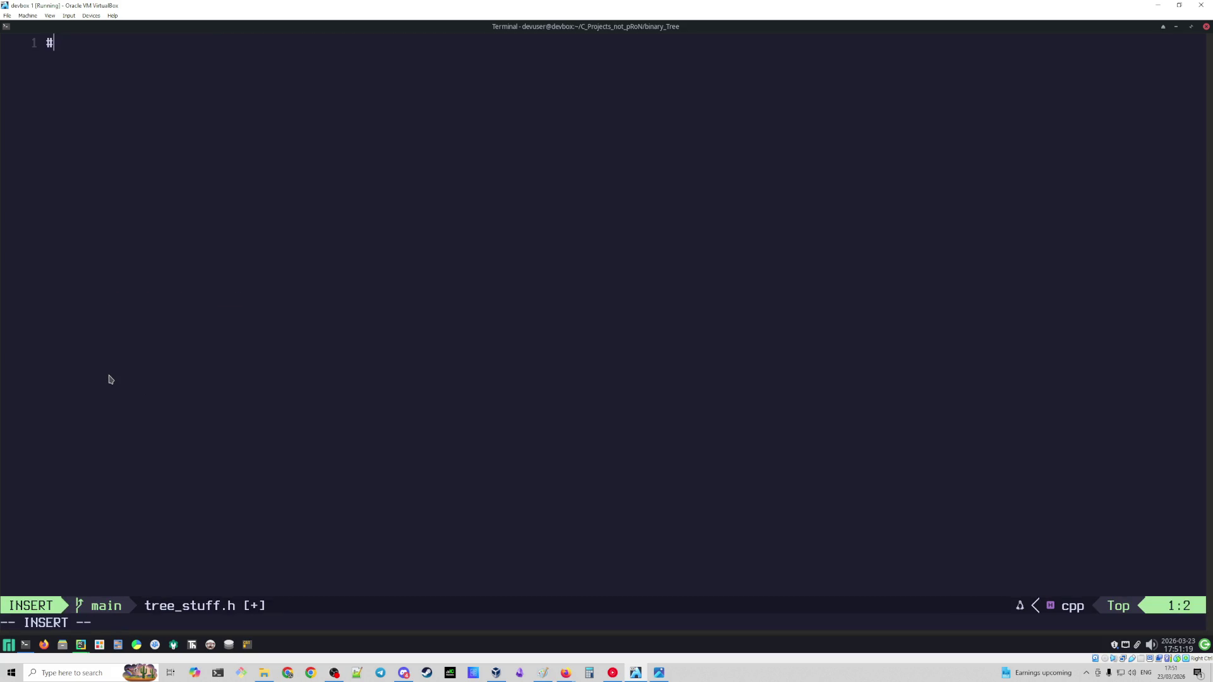
pyautogui.write('ifndef tre')
pyautogui.press('BackSpace')
pyautogui.press('BackSpace')
pyautogui.press('BackSpace')
pyautogui.write('TREE)ST')
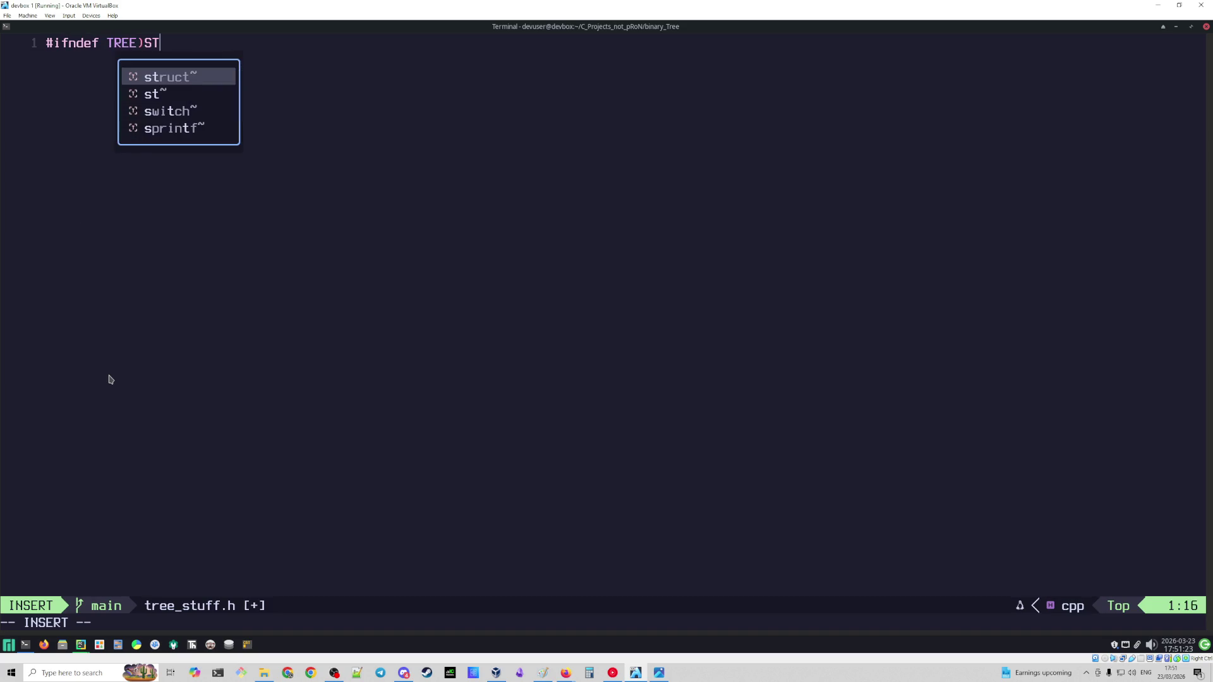
pyautogui.write('_S')
pyautogui.press('BackSpace')
pyautogui.press('BackSpace')
pyautogui.press('BackSpace')
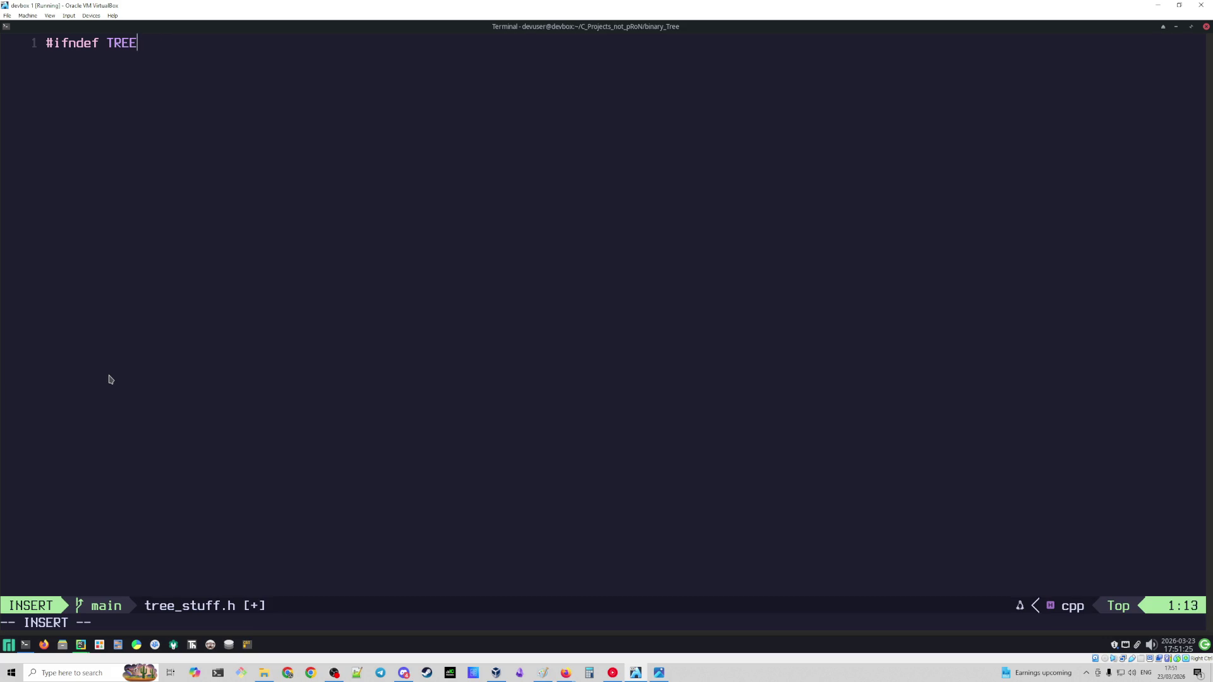
pyautogui.write('.')
pyautogui.press('BackSpace')
pyautogui.write('_H')
# - Add #define TREE_H, a blank line, and paste the tree_node struct skeleton beneath
pyautogui.press('Return')
pyautogui.write('de')
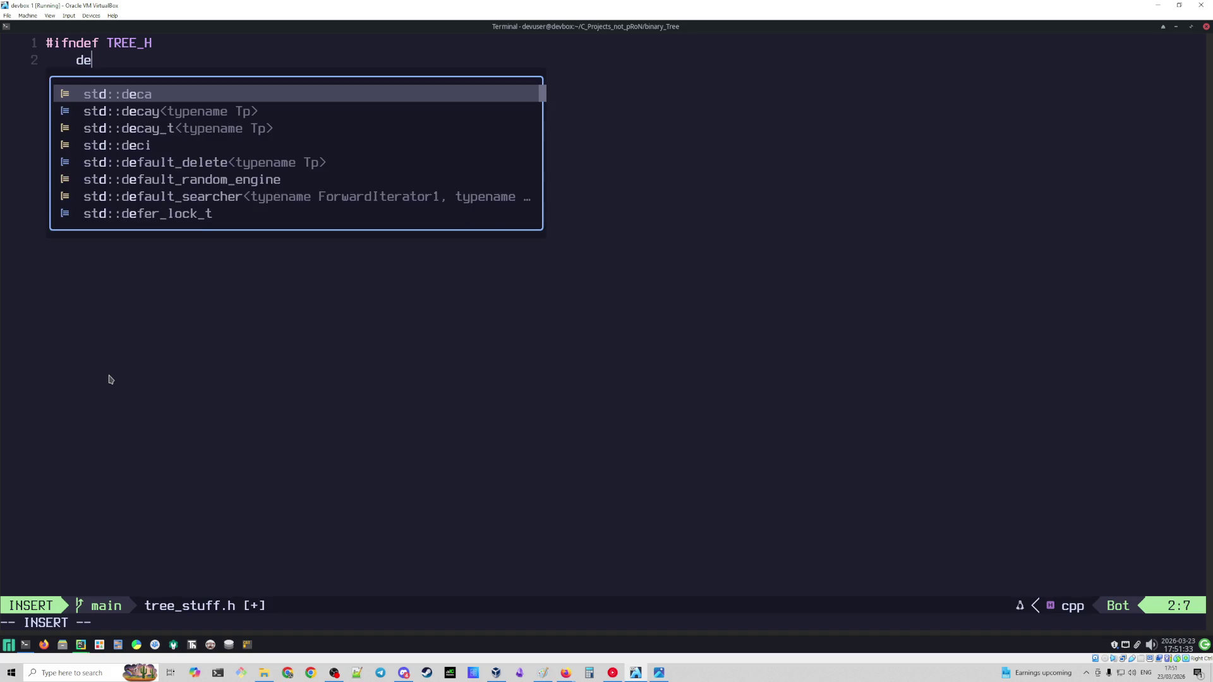
pyautogui.write('fine TREE_H')
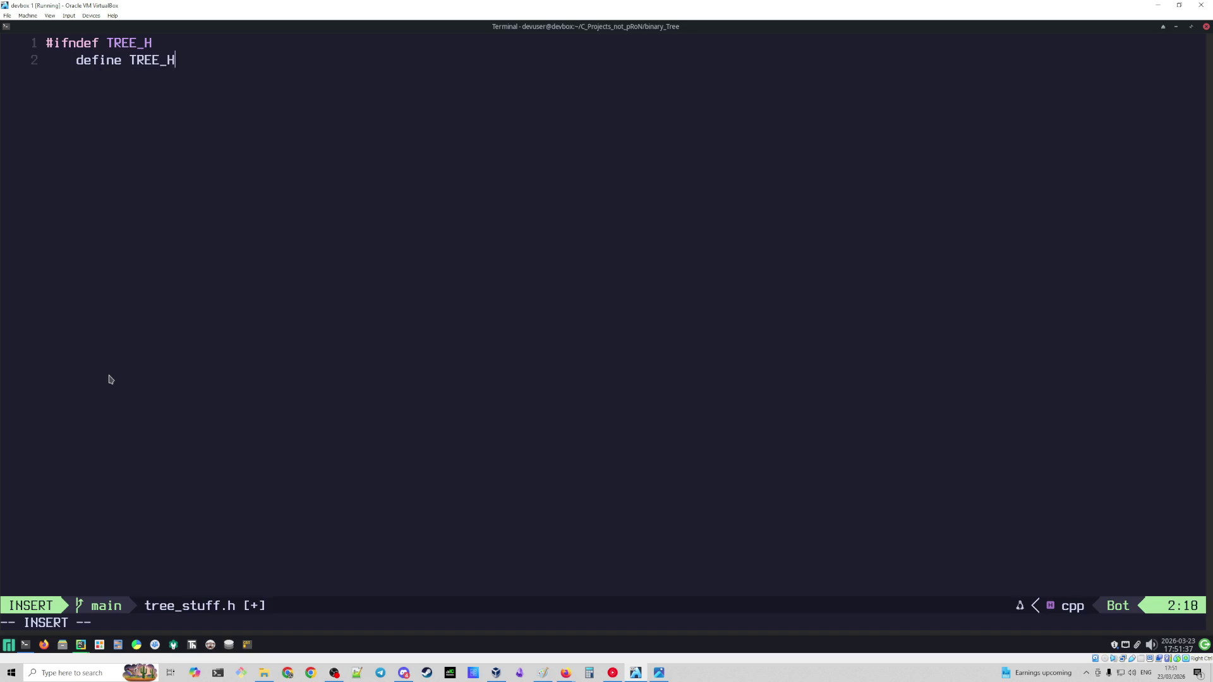
pyautogui.press('Left')
pyautogui.press('Left')
pyautogui.press('Left')
pyautogui.press('Left')
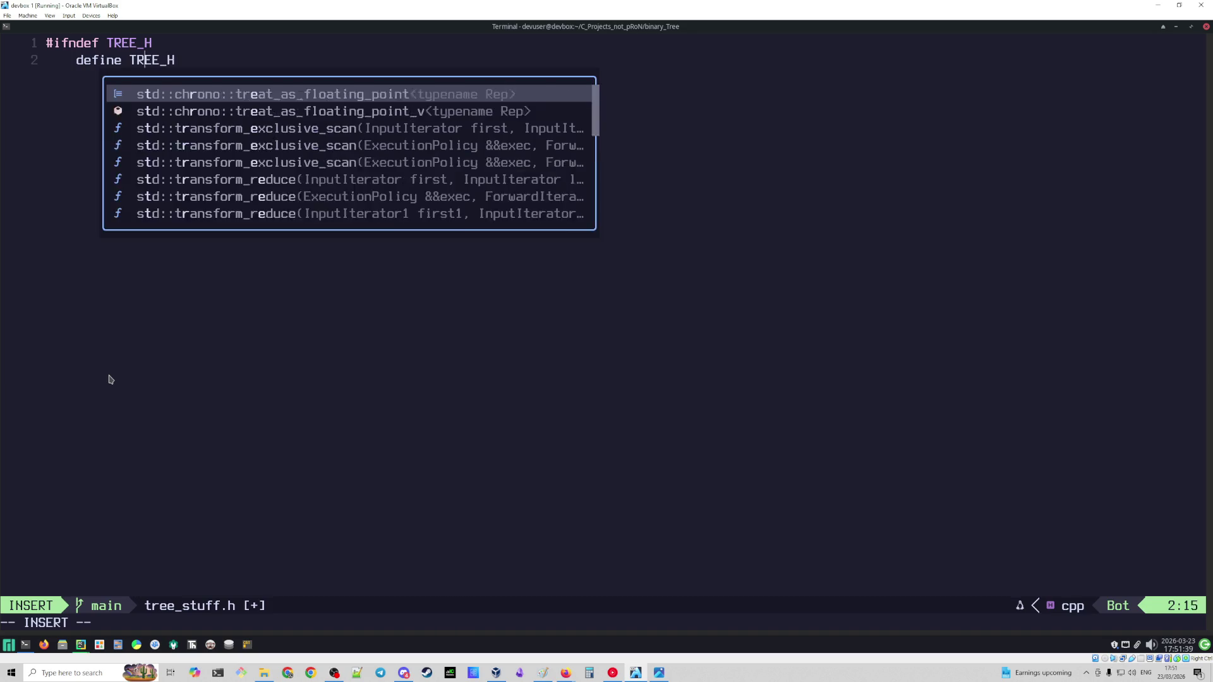
pyautogui.press('Left')
pyautogui.press('Left')
pyautogui.press('Left')
pyautogui.write('#')
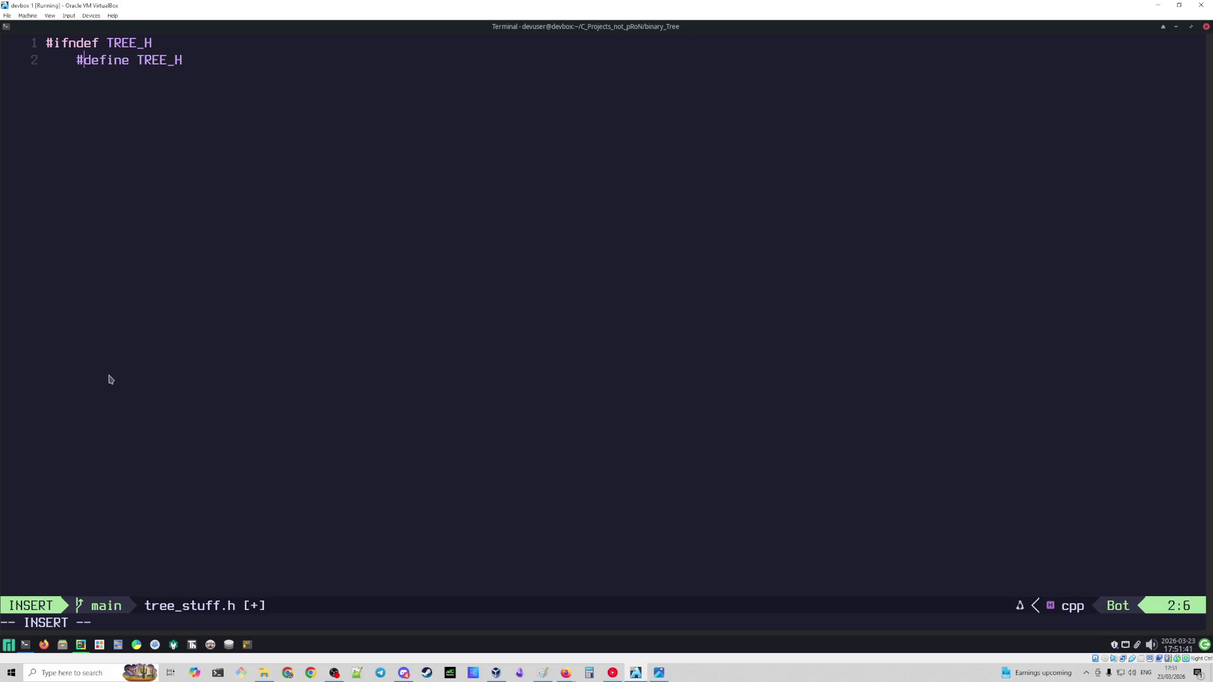
pyautogui.click(215, 77)
pyautogui.press('Return')
pyautogui.press('Return')
pyautogui.press('Escape')
pyautogui.hotkey('shift', 'p')
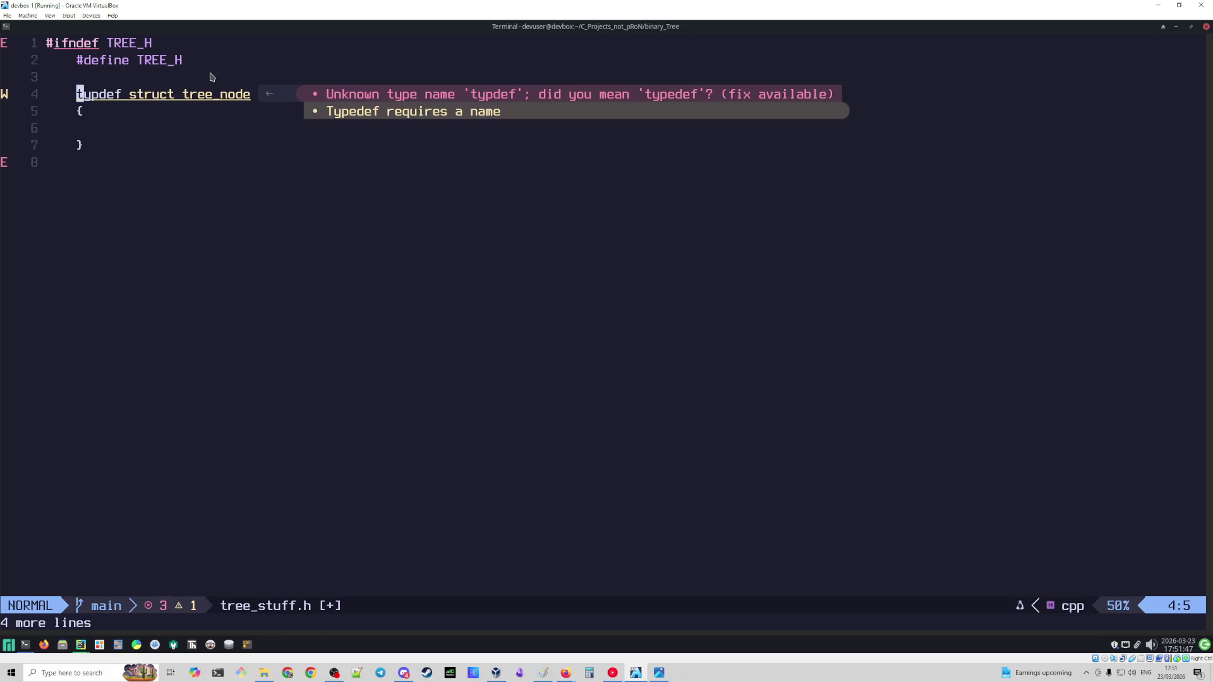
# - Move into the pasted struct body and bring up the project file finder
pyautogui.press('j')
pyautogui.press('j')
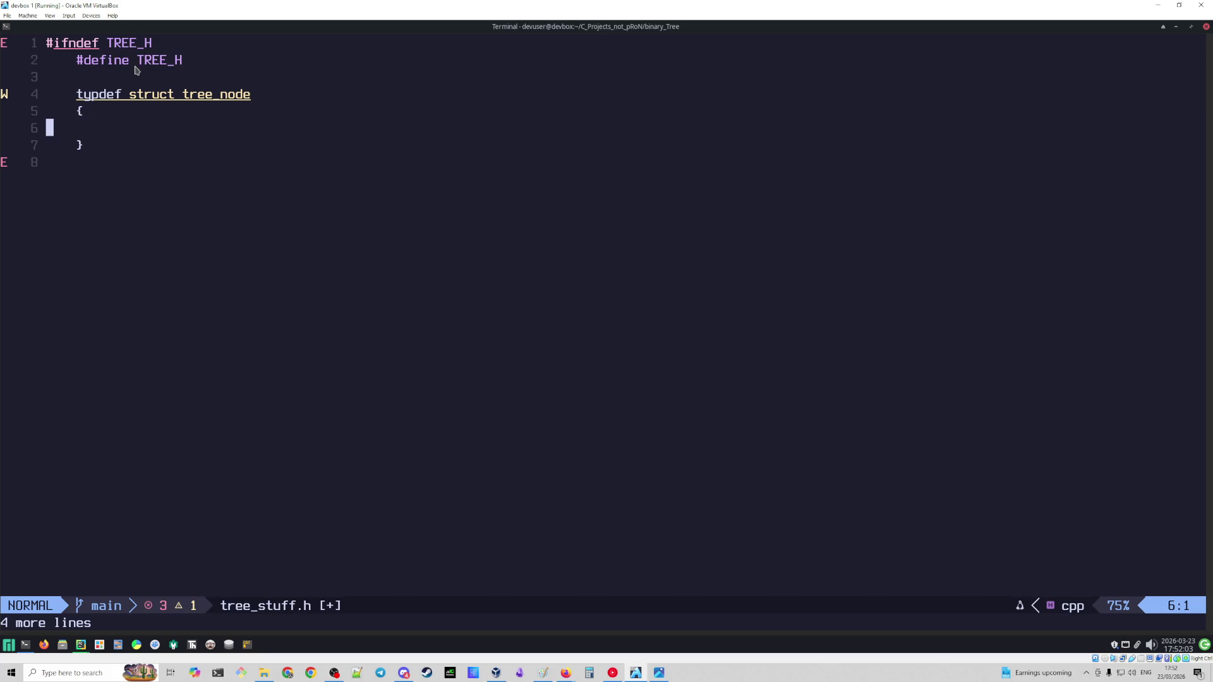
pyautogui.press('space')
# - Preview list_struct.h in the Telescope file finder, then close it and return to tree_stuff.h
pyautogui.press('f')
pyautogui.press('f')
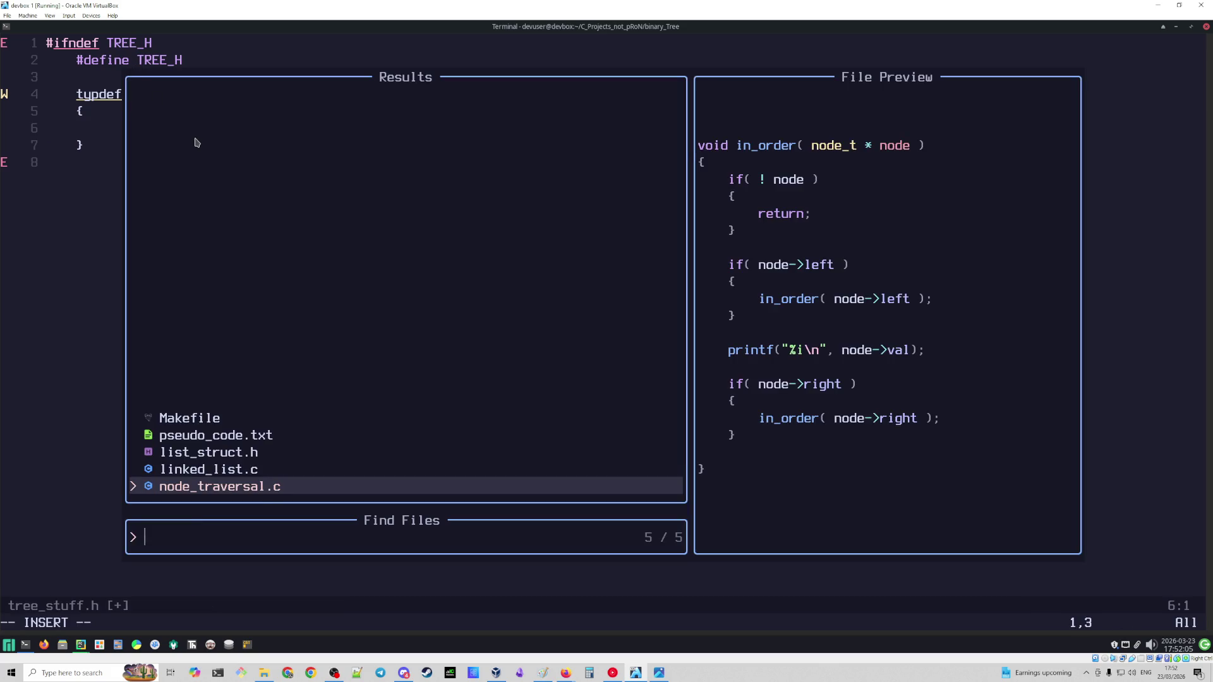
pyautogui.press('Up')
pyautogui.press('Up')
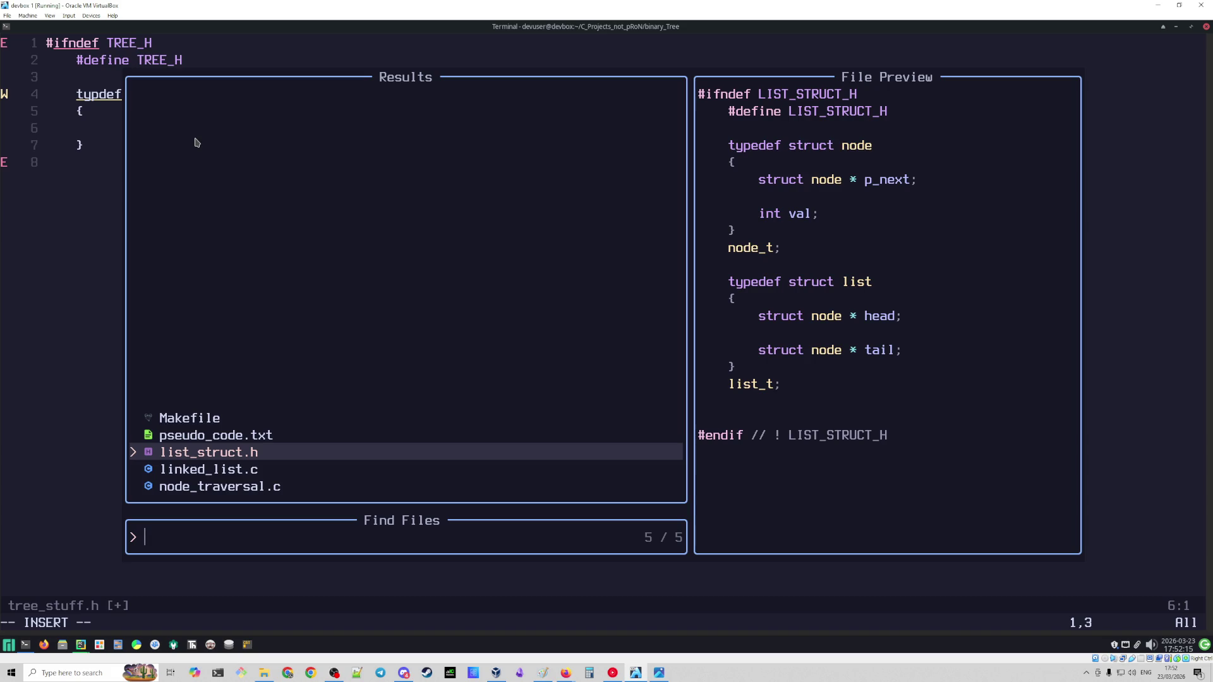
pyautogui.press('Escape')
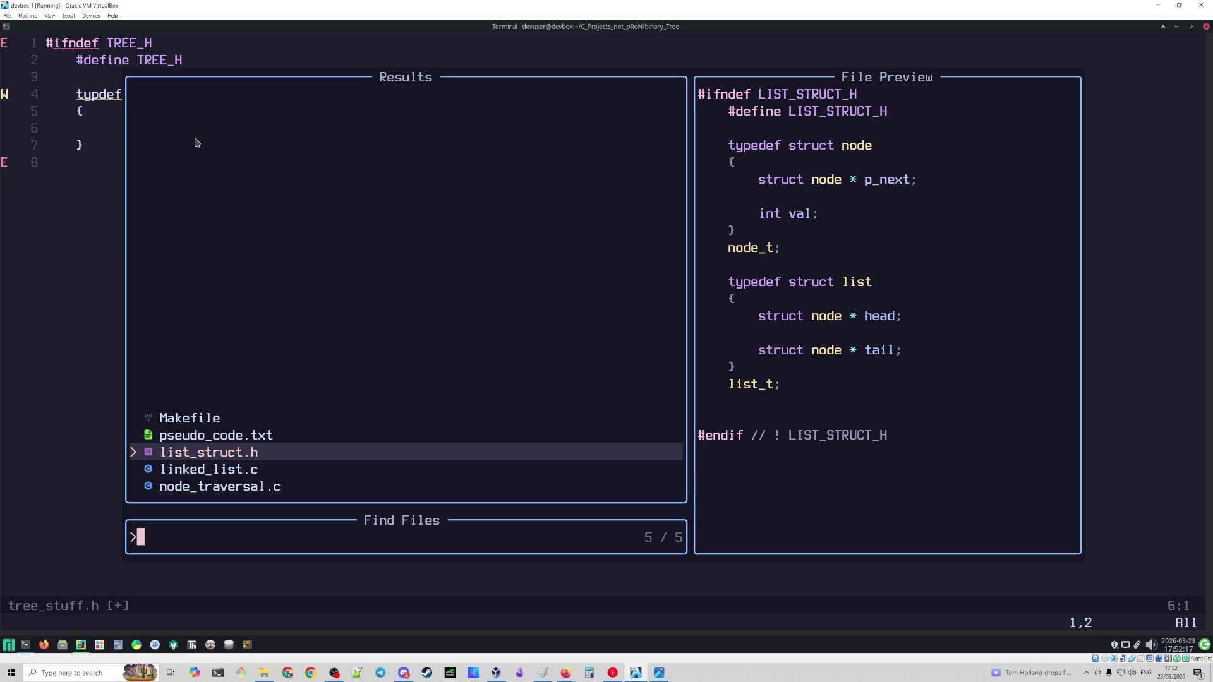
pyautogui.press('Escape')
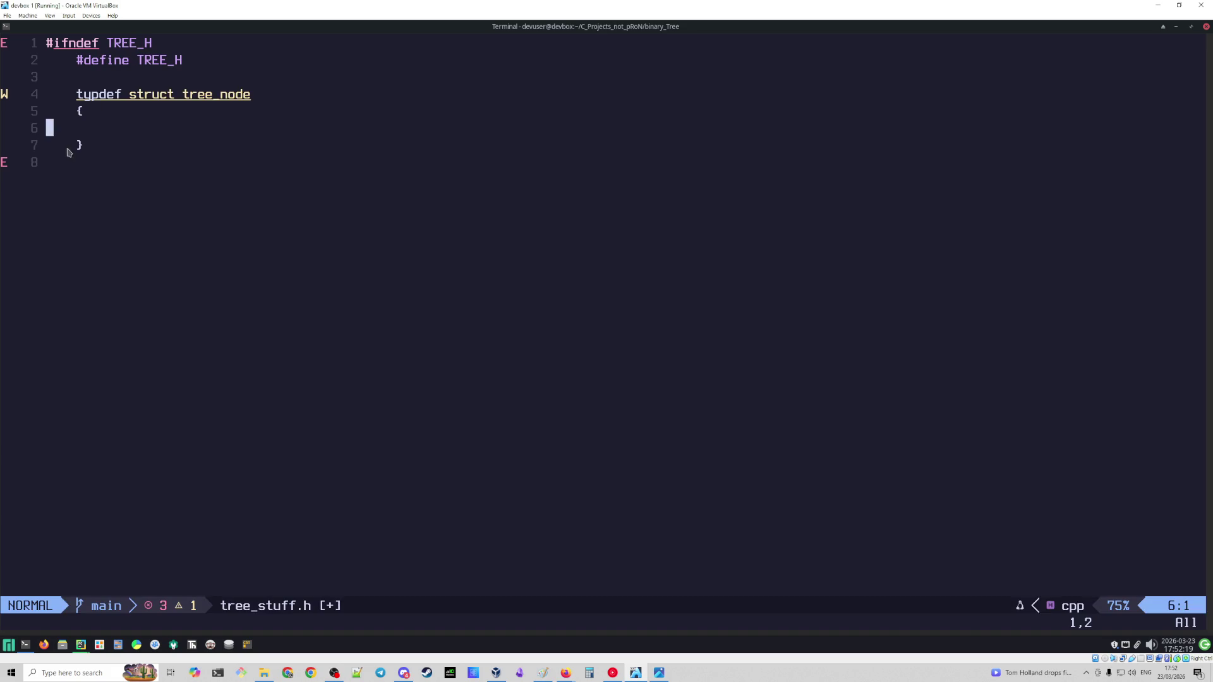
# - Remove the stray backtick accidentally typed on line 4 and leave insert mode
pyautogui.click(80, 100)
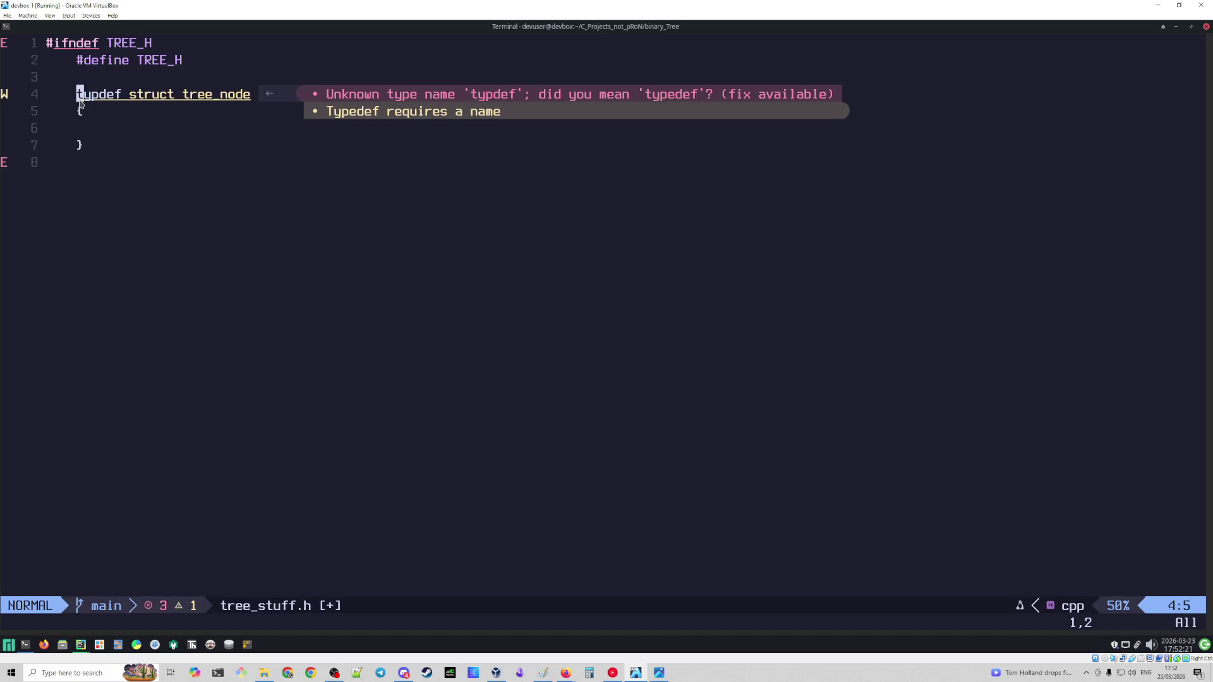
pyautogui.press('a')
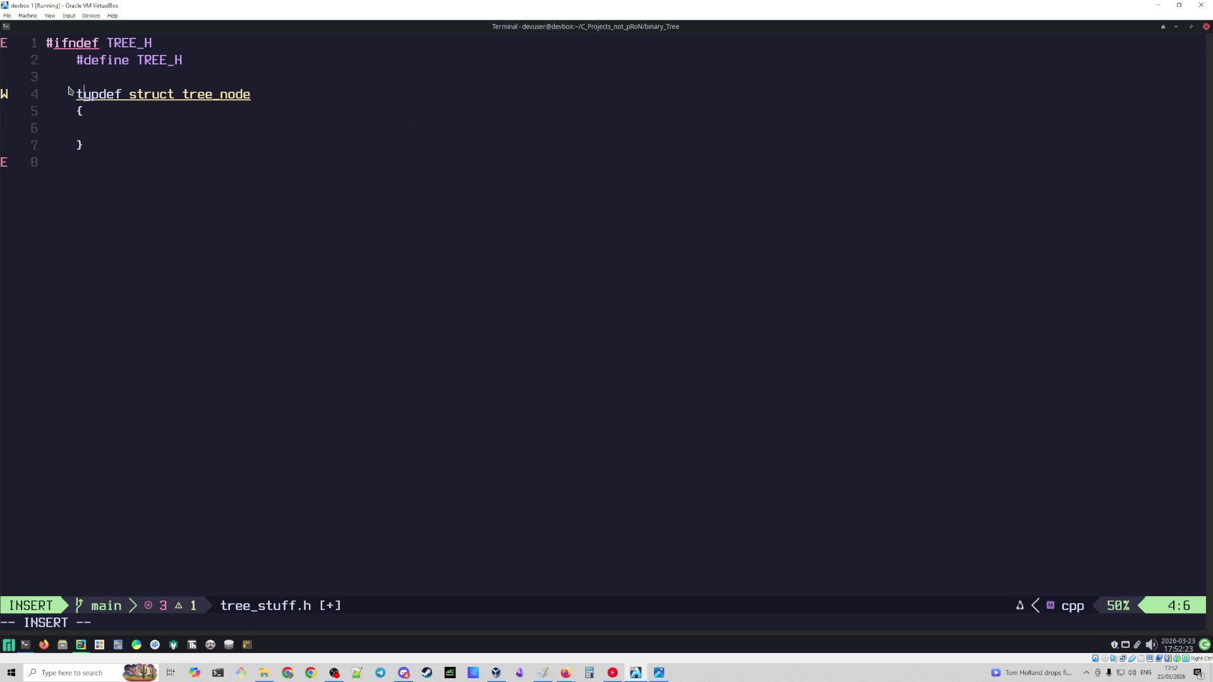
pyautogui.write('#')
pyautogui.write('`')
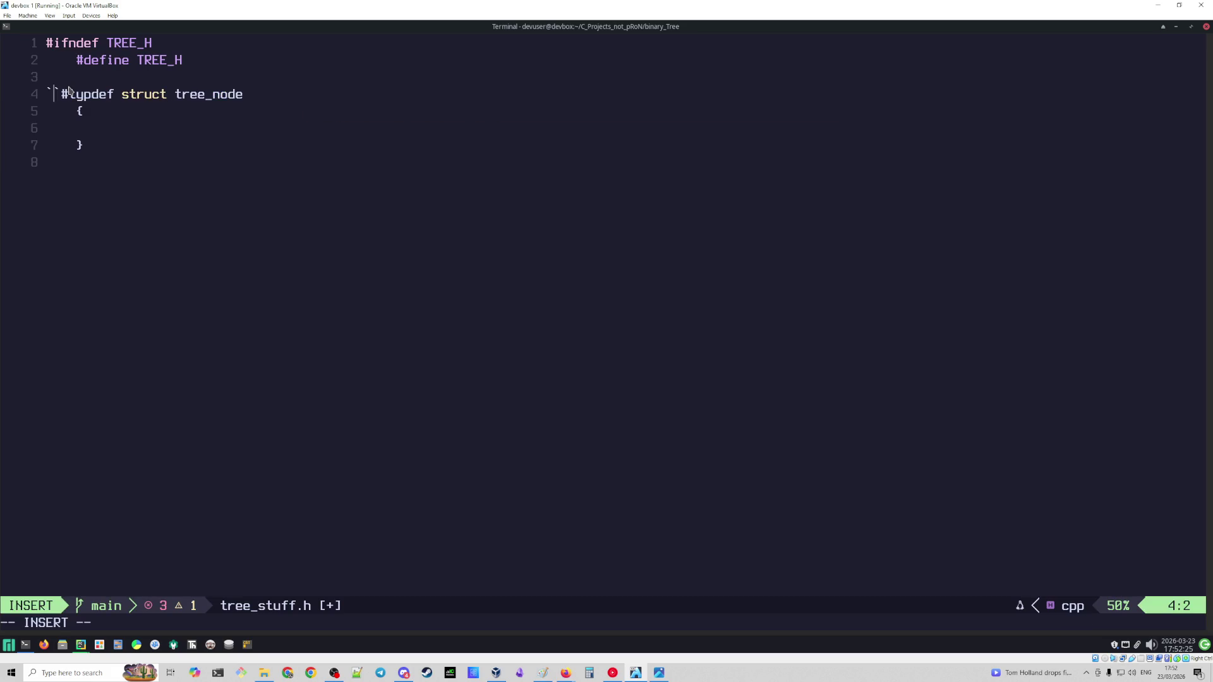
pyautogui.press('BackSpace')
pyautogui.press('Tab')
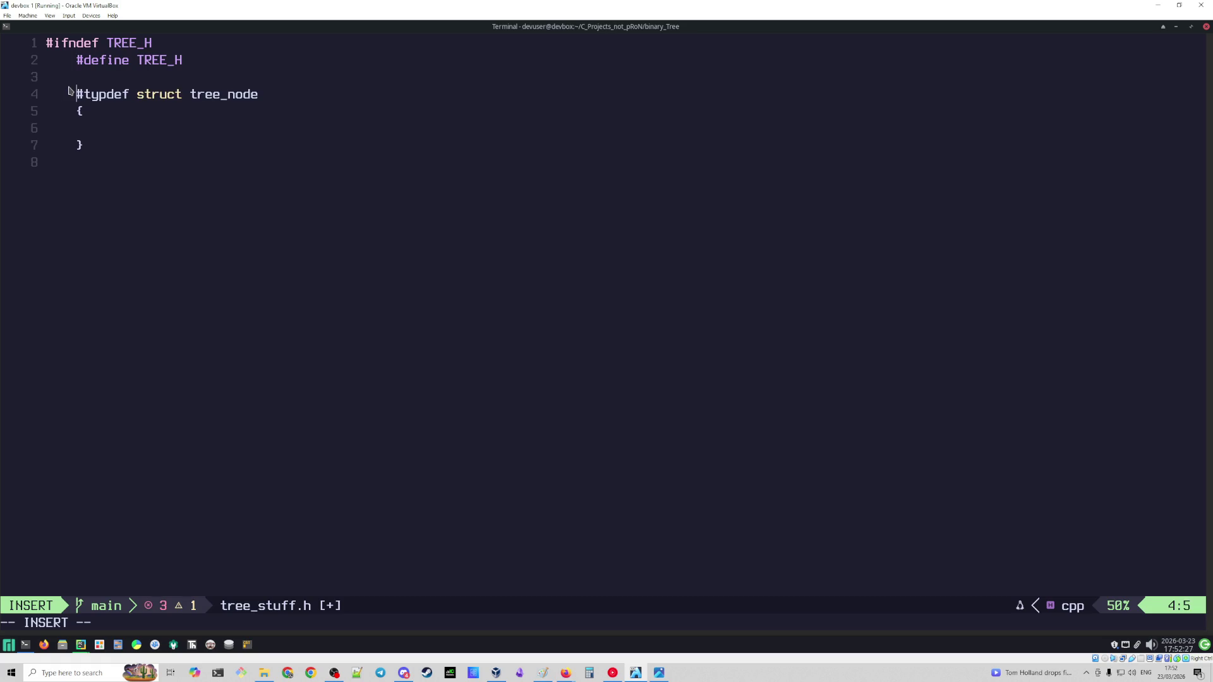
pyautogui.click(170, 150)
pyautogui.press('Escape')
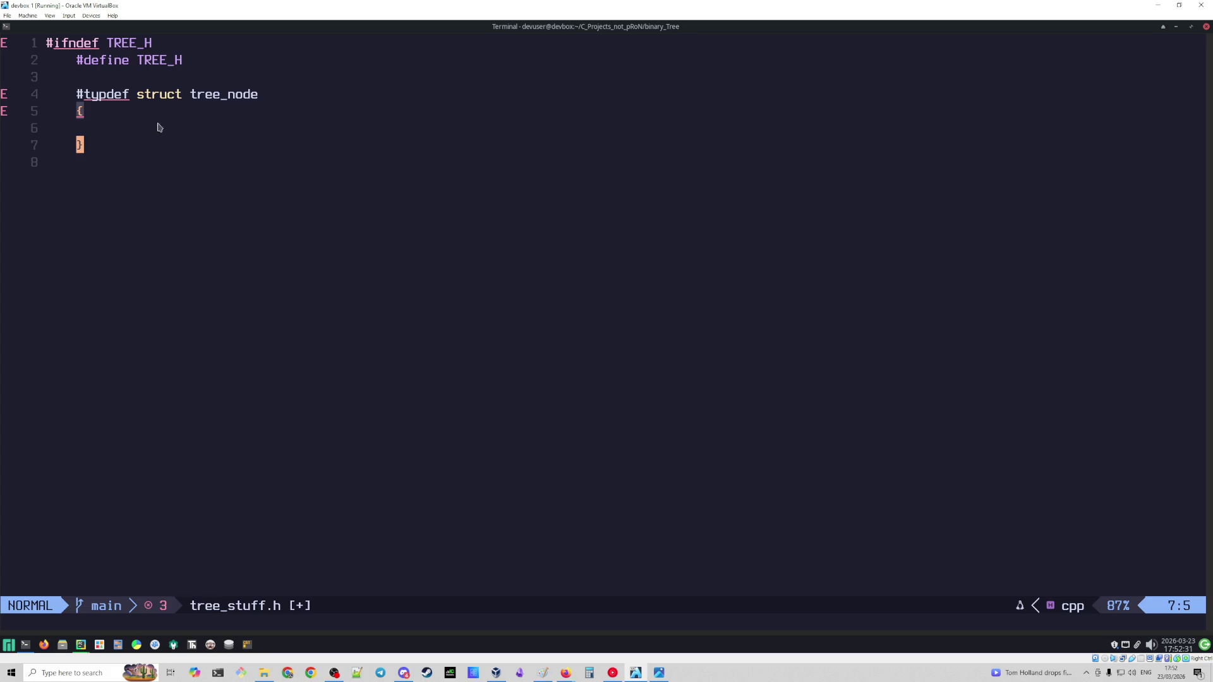
# - Correct '#typdef' to 'typedef' so line 4 reads typedef struct tree_node
pyautogui.click(110, 101)
pyautogui.write('in')
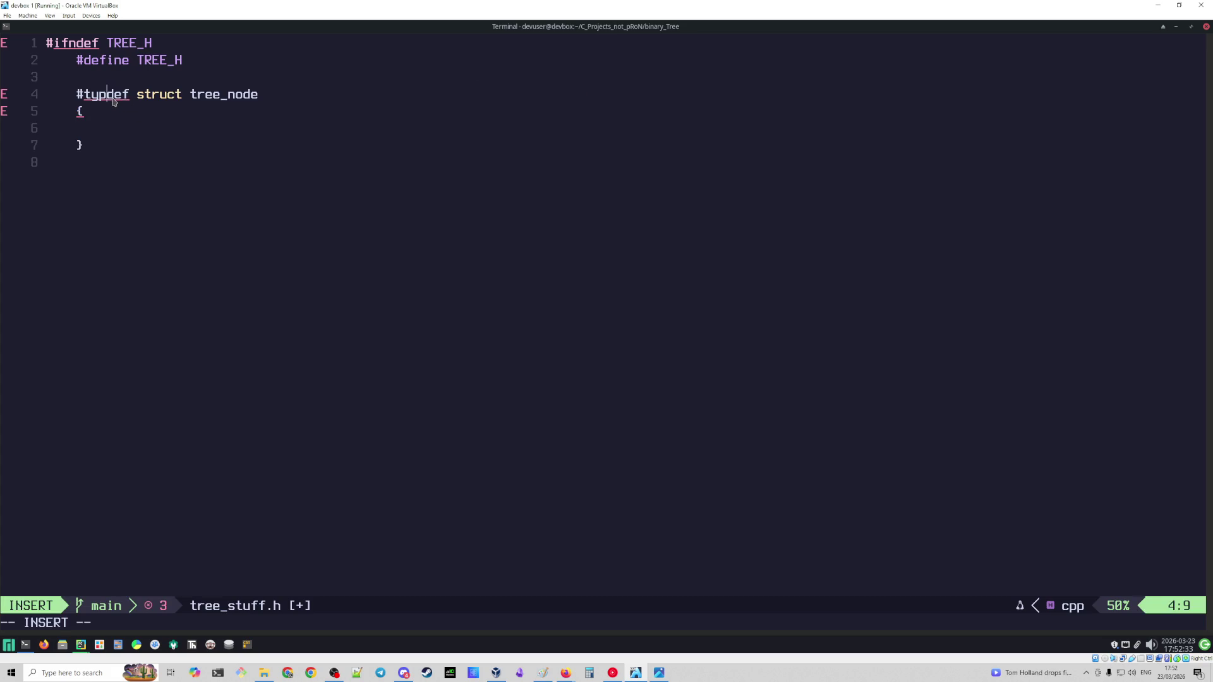
pyautogui.write('e')
pyautogui.press('Left')
pyautogui.press('Left')
pyautogui.press('Left')
pyautogui.press('BackSpace')
pyautogui.click(175, 118)
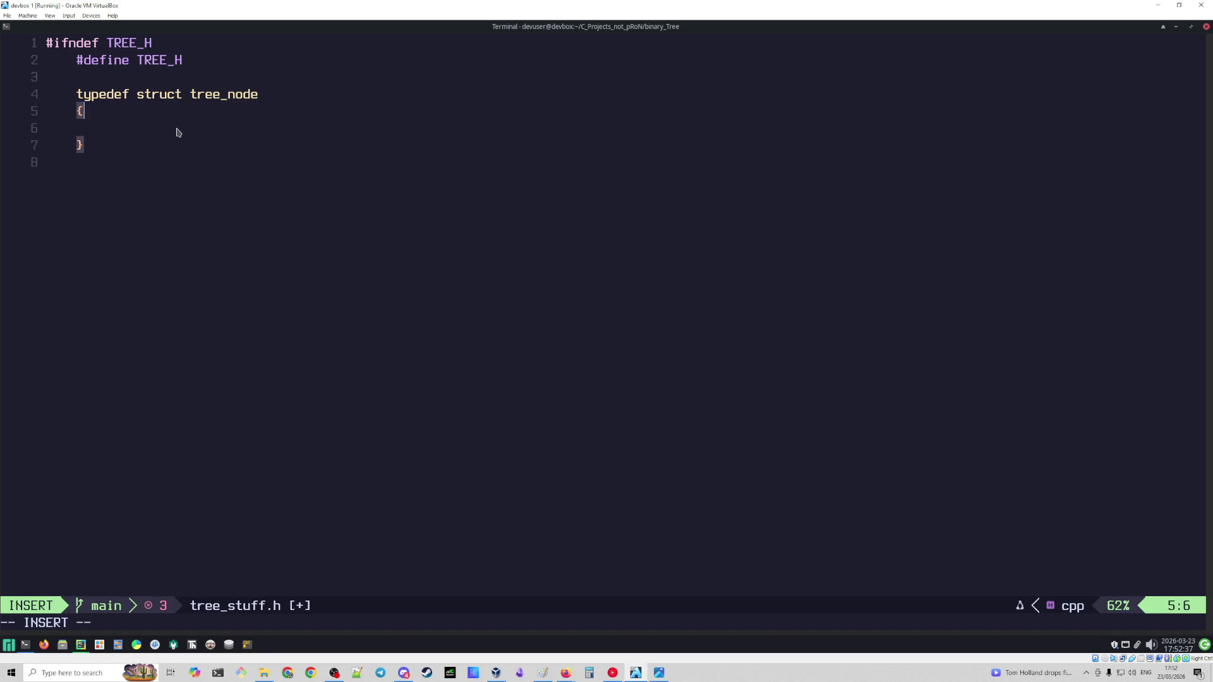
# - Add tree_node_t after the closing brace and open blank lines inside the struct body
pyautogui.click(161, 160)
pyautogui.press('Tab')
pyautogui.write('tree_node')
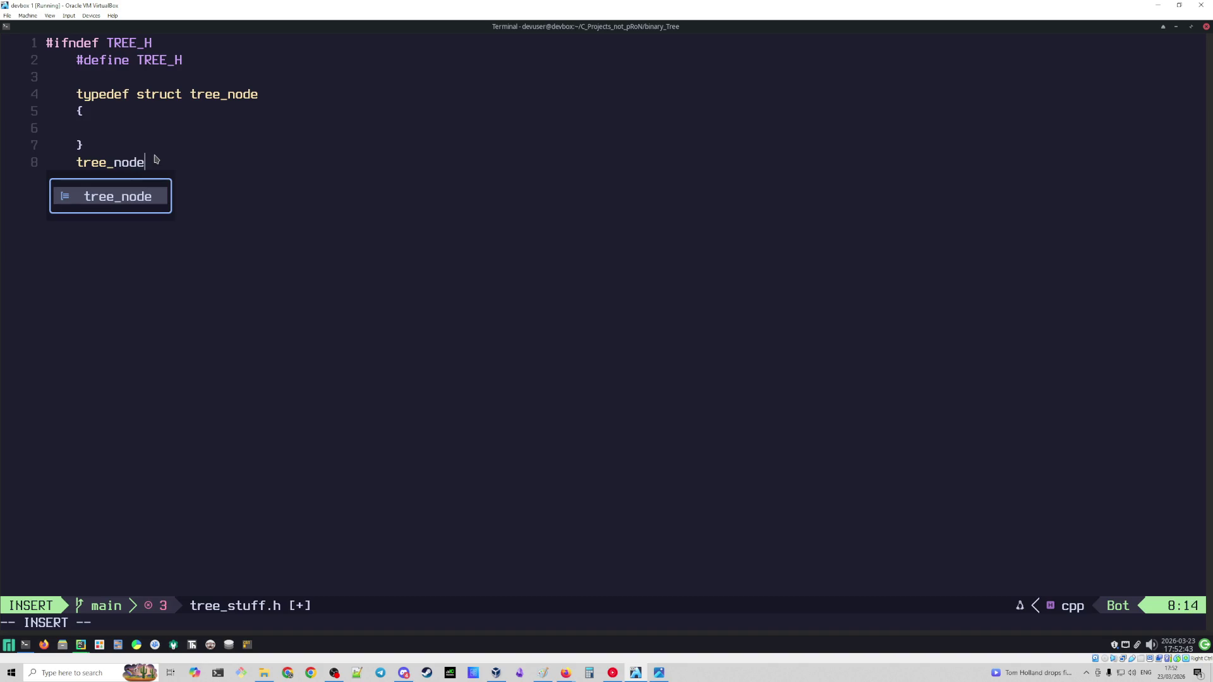
pyautogui.write('_t')
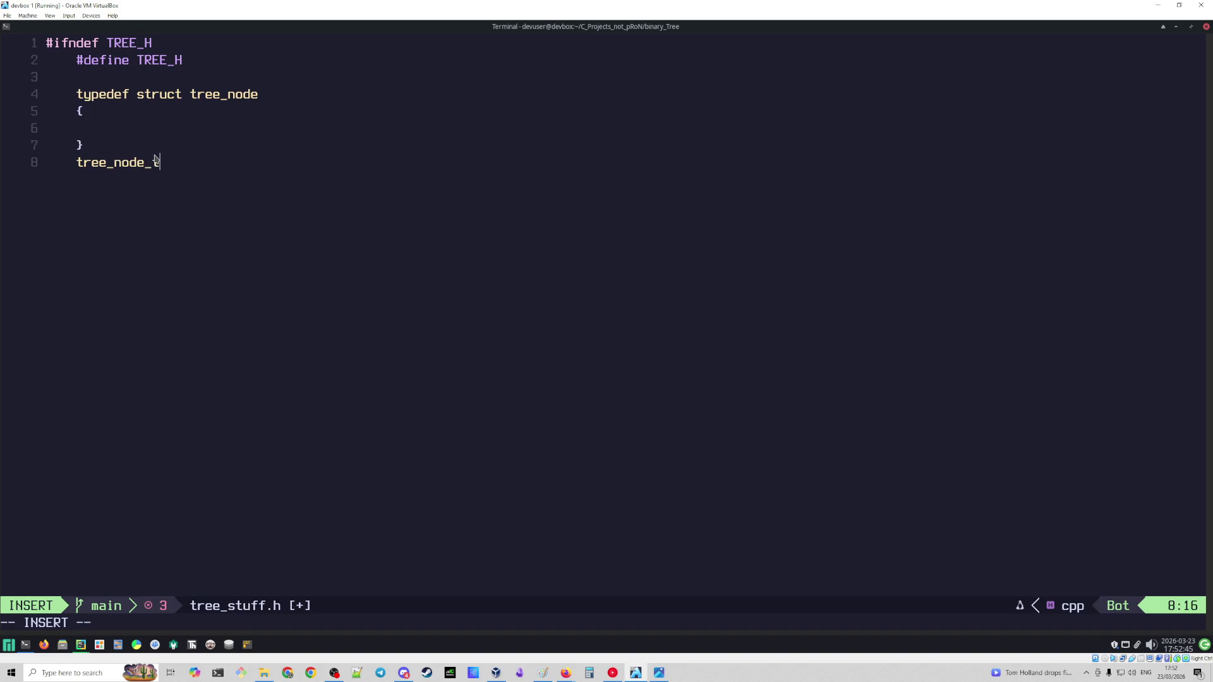
pyautogui.click(125, 126)
pyautogui.press('Return')
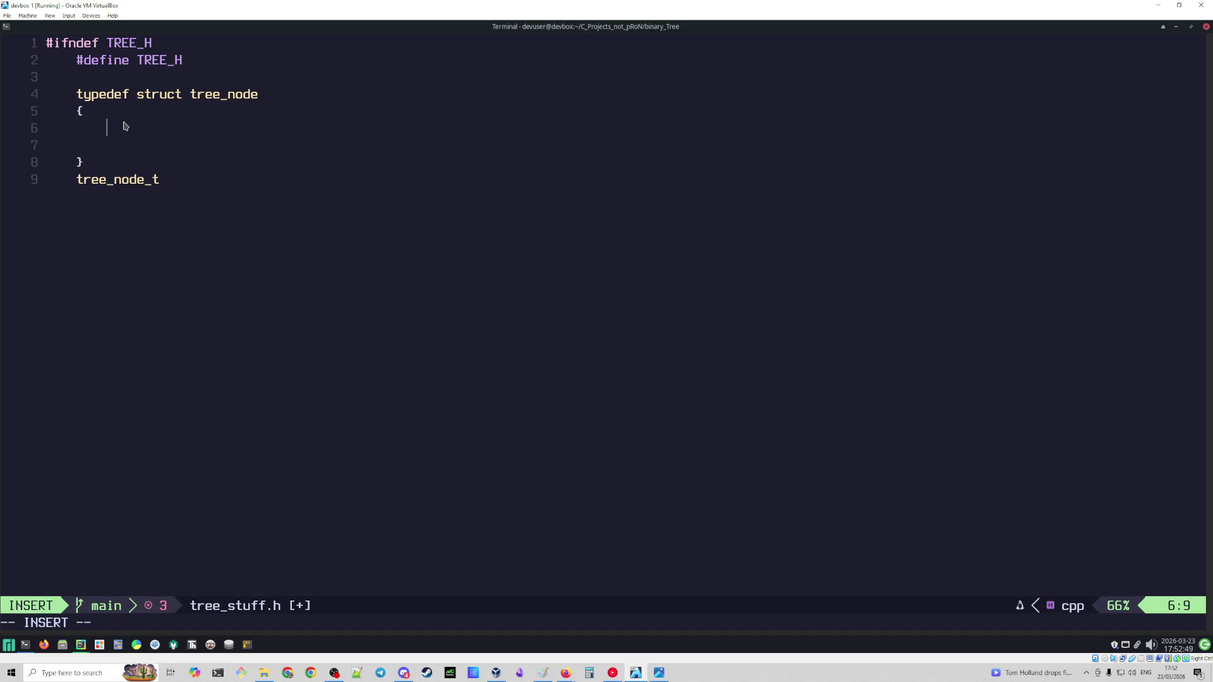
pyautogui.press('Return')
pyautogui.press('Up')
pyautogui.press('Up')
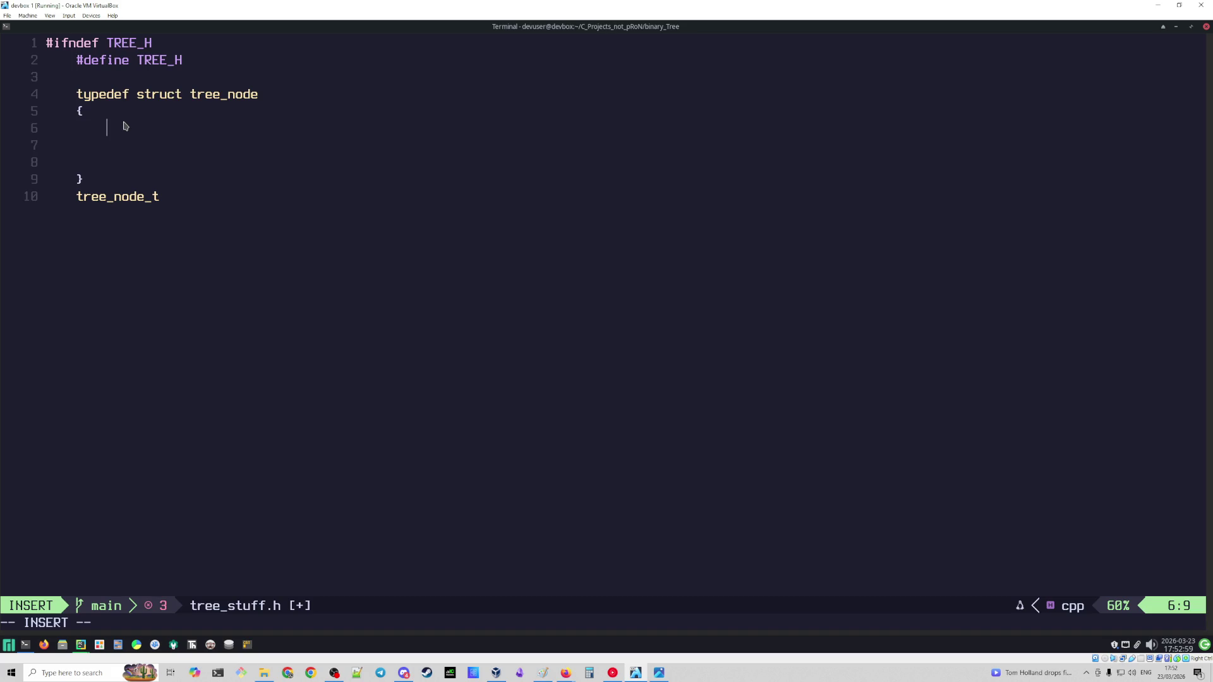
pyautogui.press('Escape')
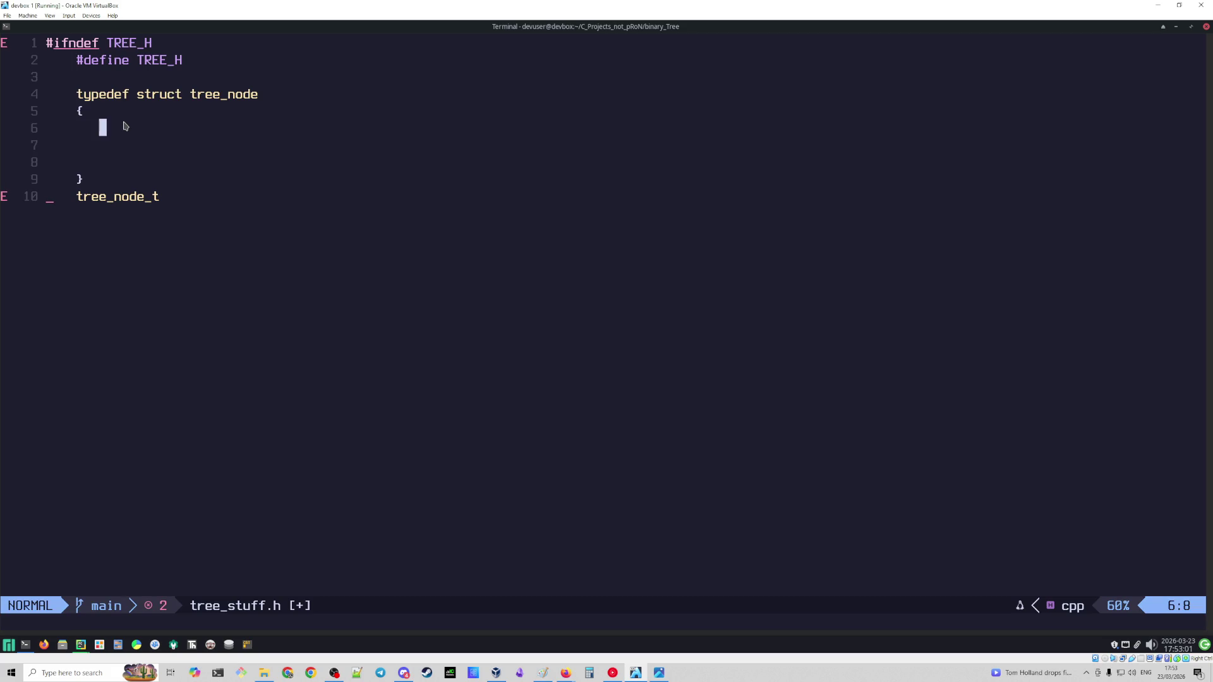
# - Check list_struct.h in the file finder, then start the first member 'struct * tree_node ='
pyautogui.press('space')
pyautogui.press('f')
pyautogui.press('f')
pyautogui.press('Up')
pyautogui.press('Up')
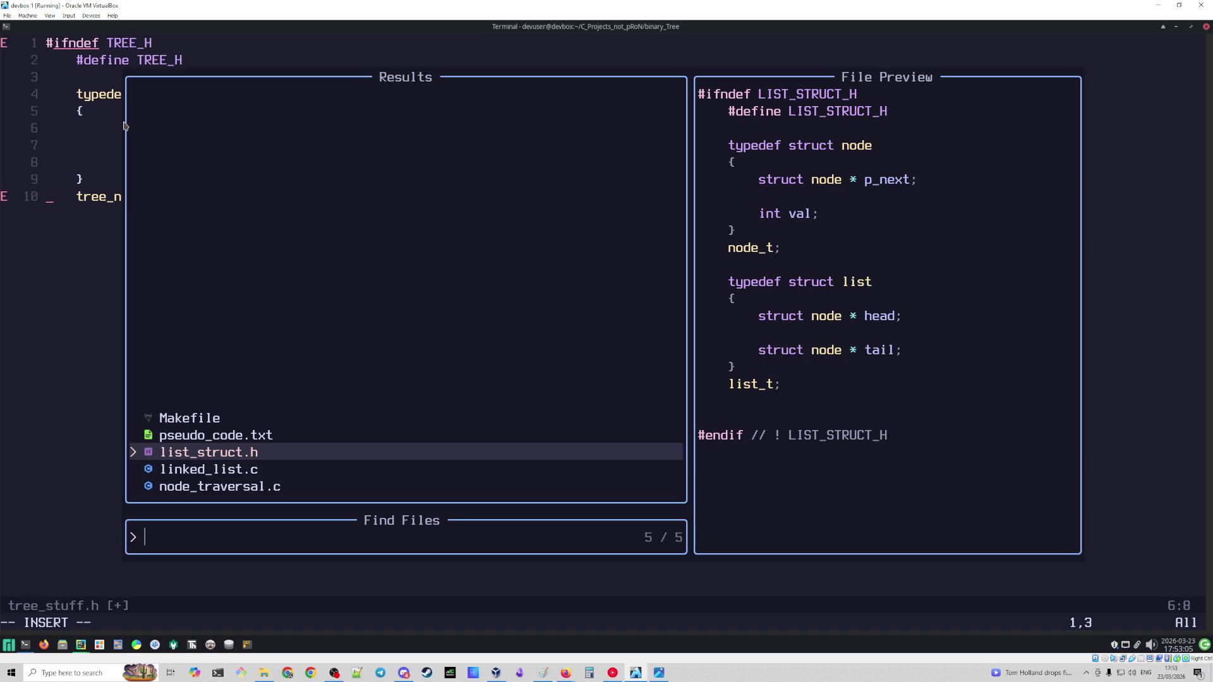
pyautogui.press('Escape')
pyautogui.press('Escape')
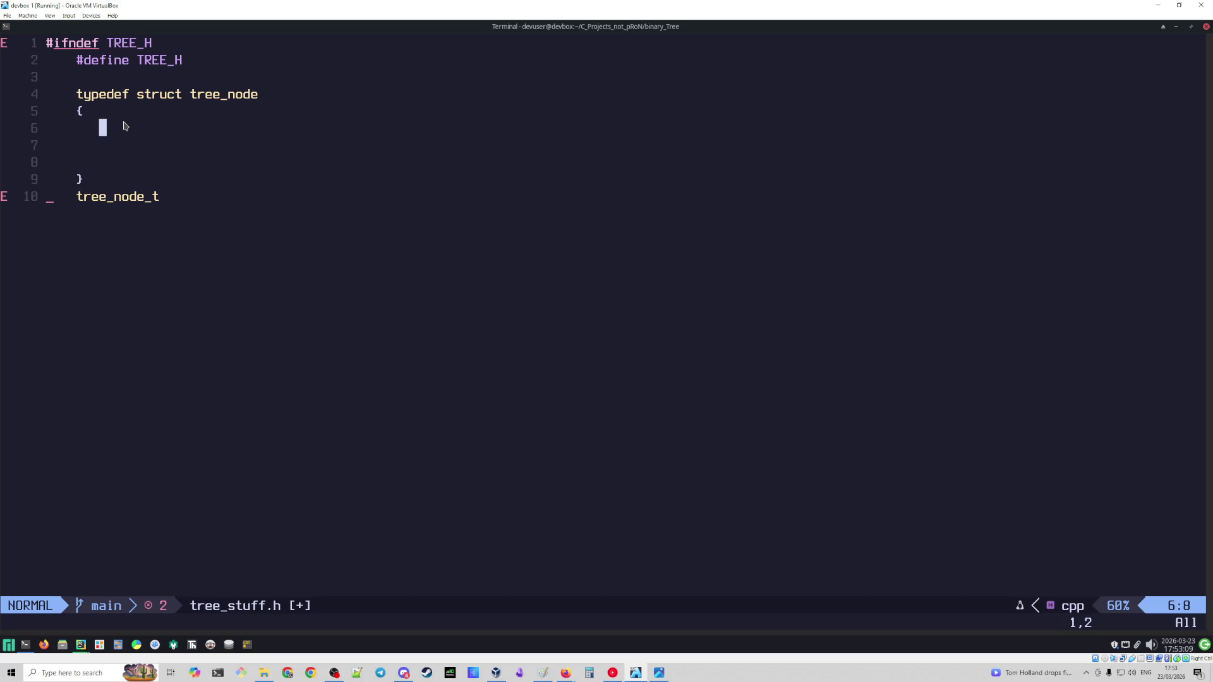
pyautogui.click(256, 95)
pyautogui.press('a')
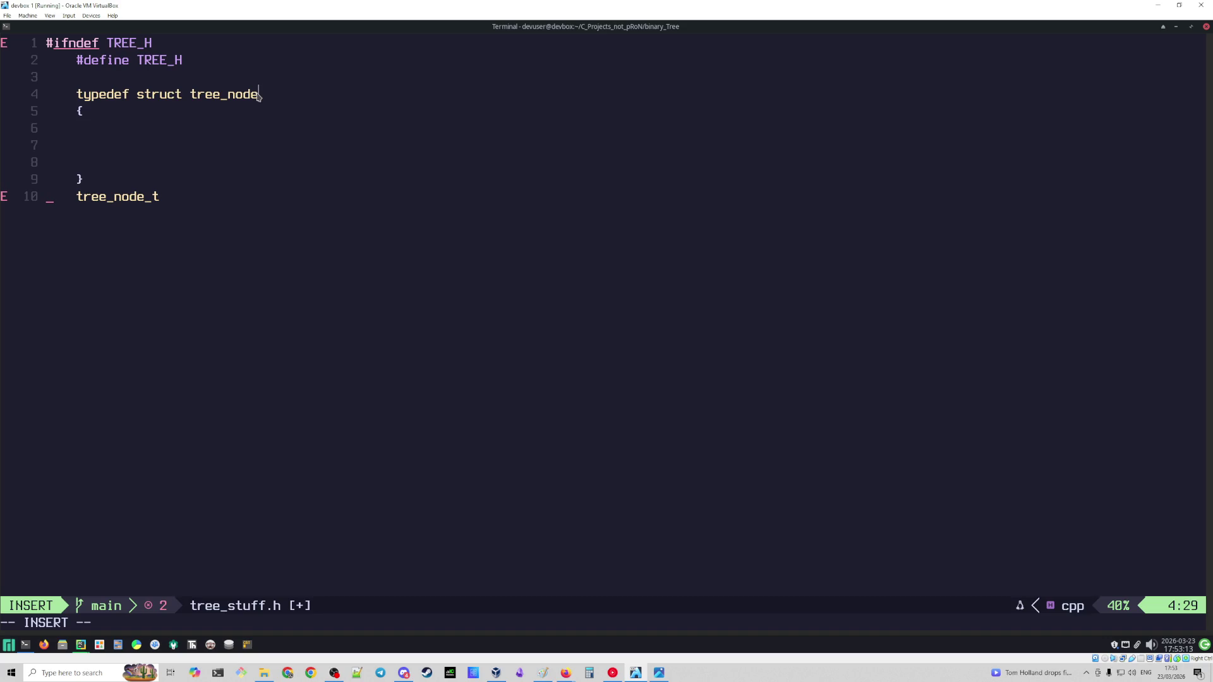
pyautogui.press('Down')
pyautogui.press('Down')
pyautogui.write('struct ')
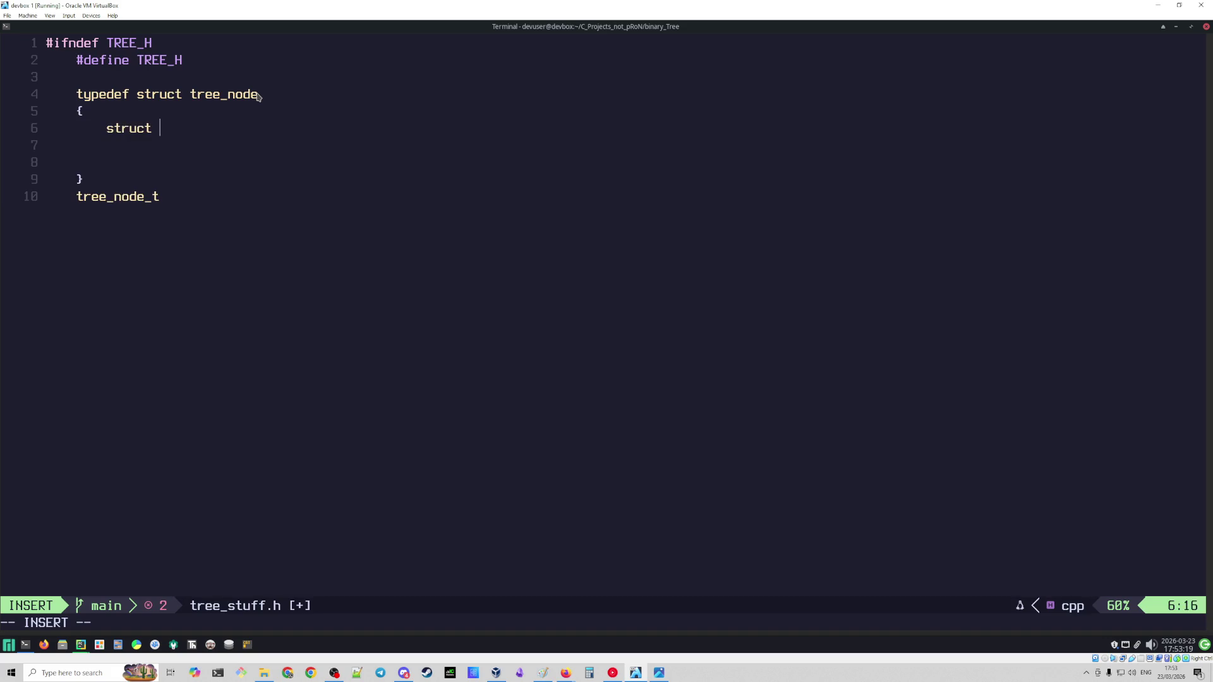
pyautogui.write('* tree_')
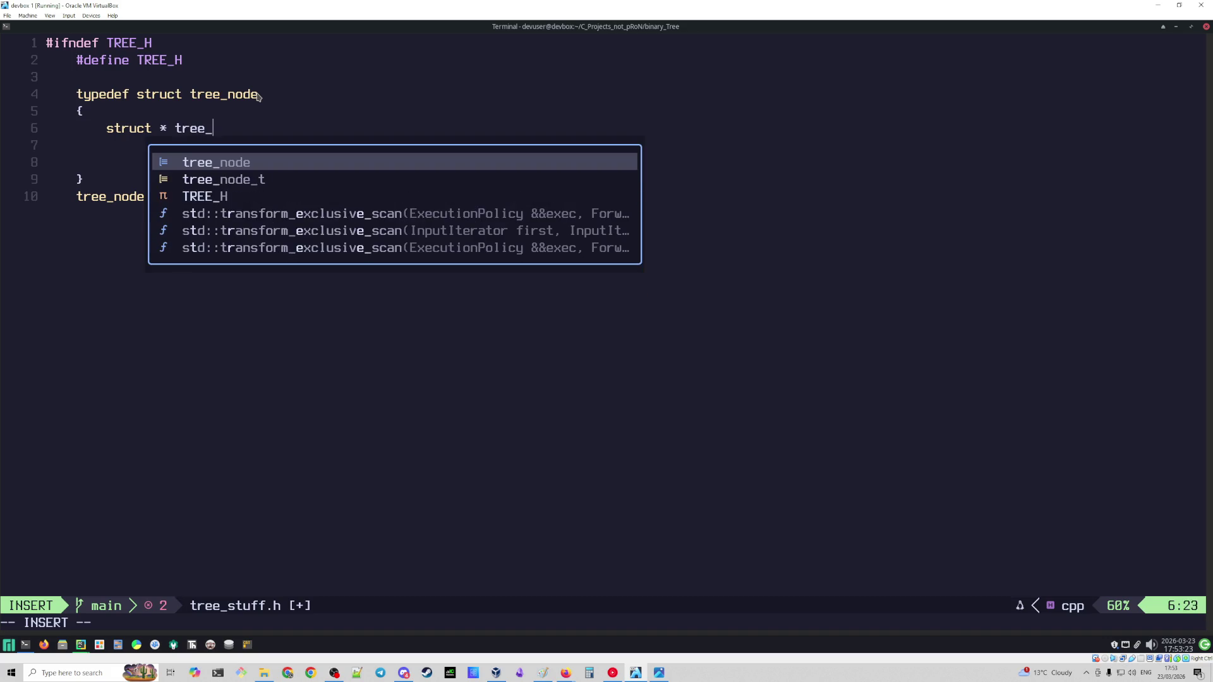
pyautogui.write('node')
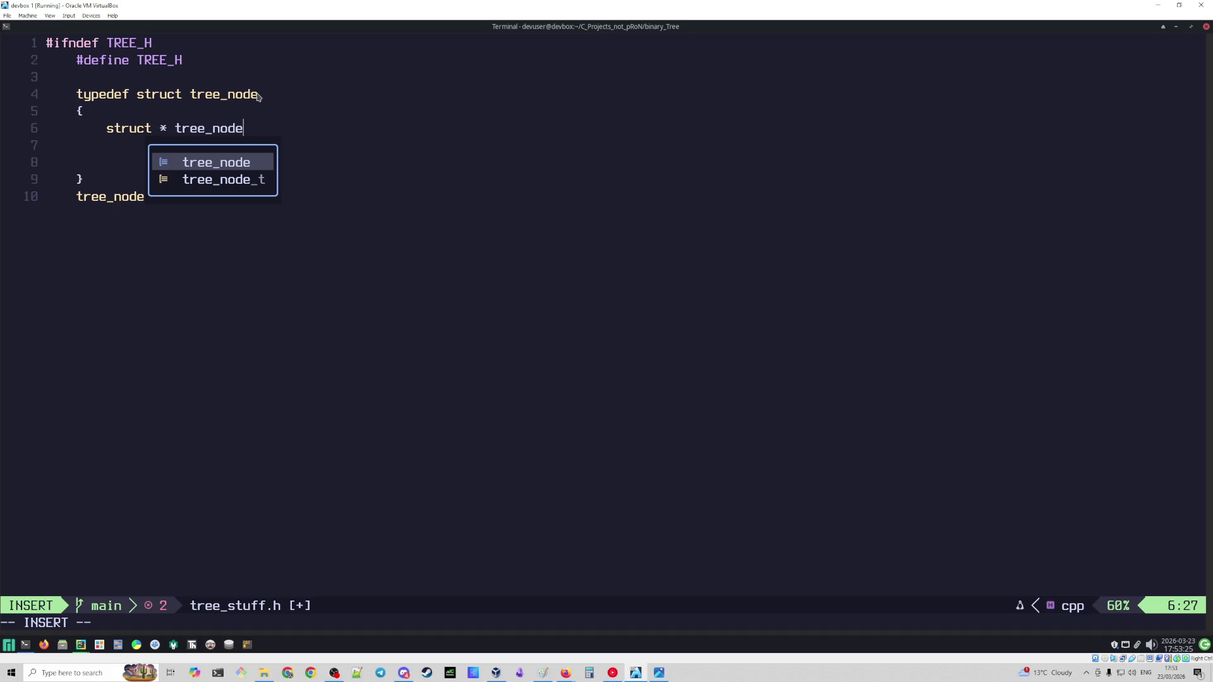
pyautogui.write(' =')
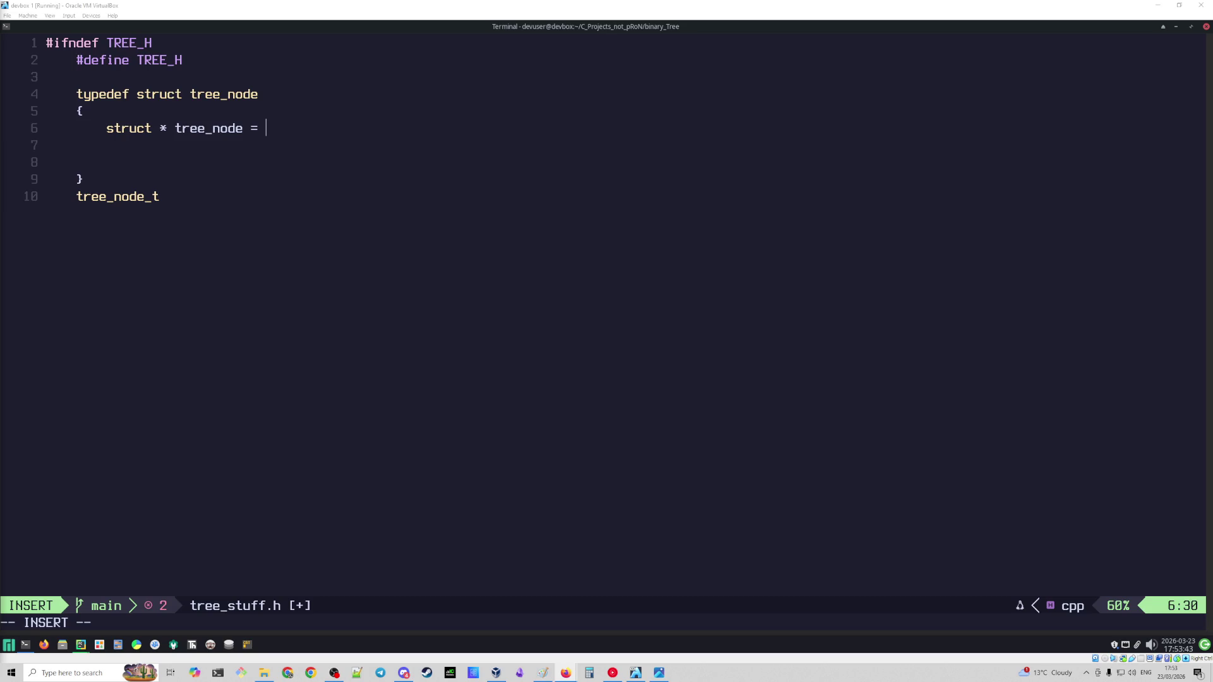
# - Discard stray text after tree_node_t and re-check list_struct.h's struct layout
pyautogui.click(190, 360)
pyautogui.write('ff')
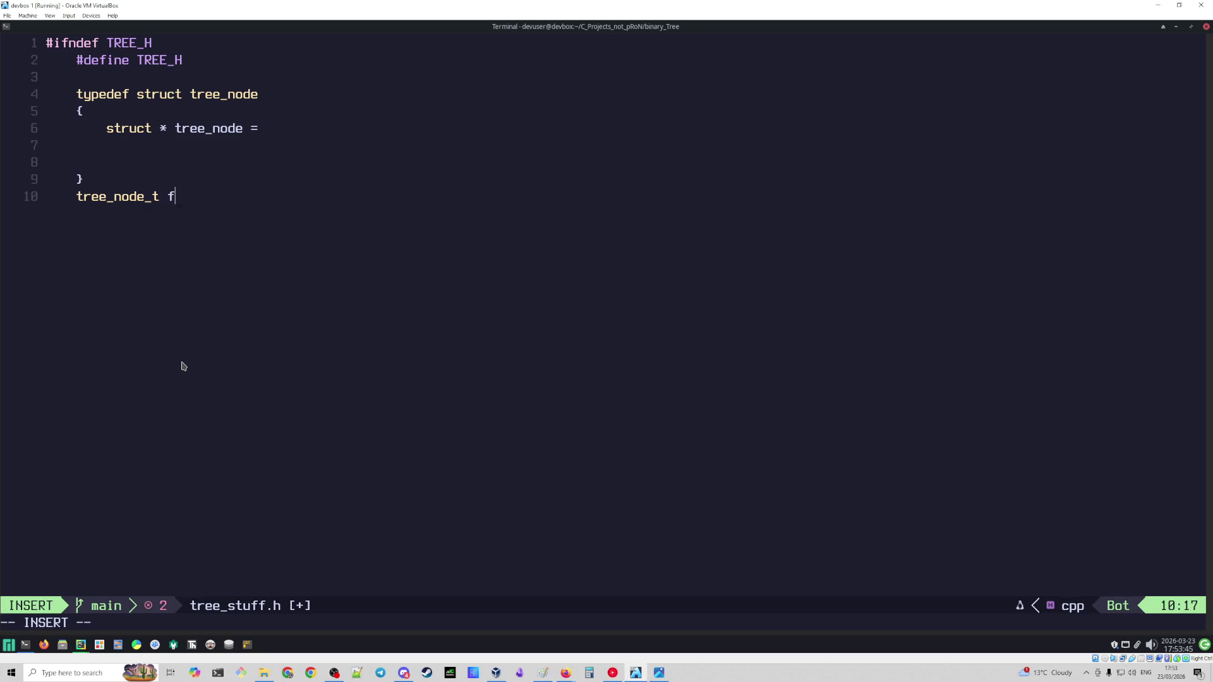
pyautogui.press('BackSpace')
pyautogui.press('BackSpace')
pyautogui.press('Escape')
pyautogui.press('space')
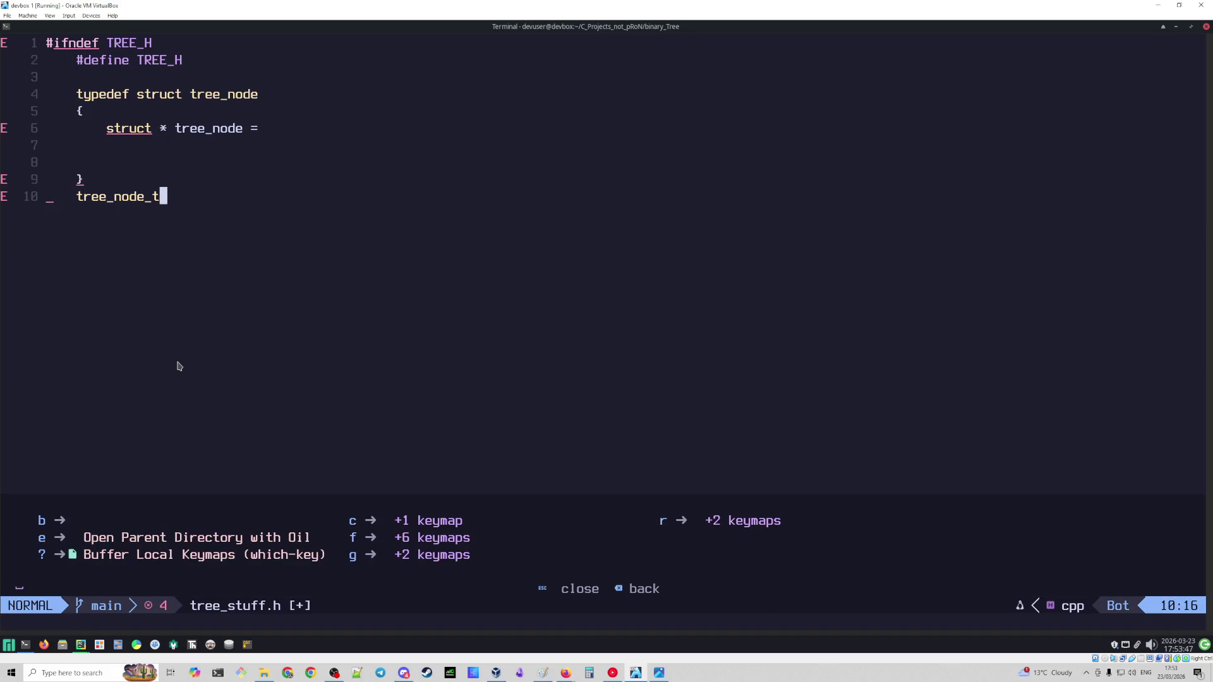
pyautogui.press('f')
pyautogui.press('f')
pyautogui.press('Up')
pyautogui.press('Up')
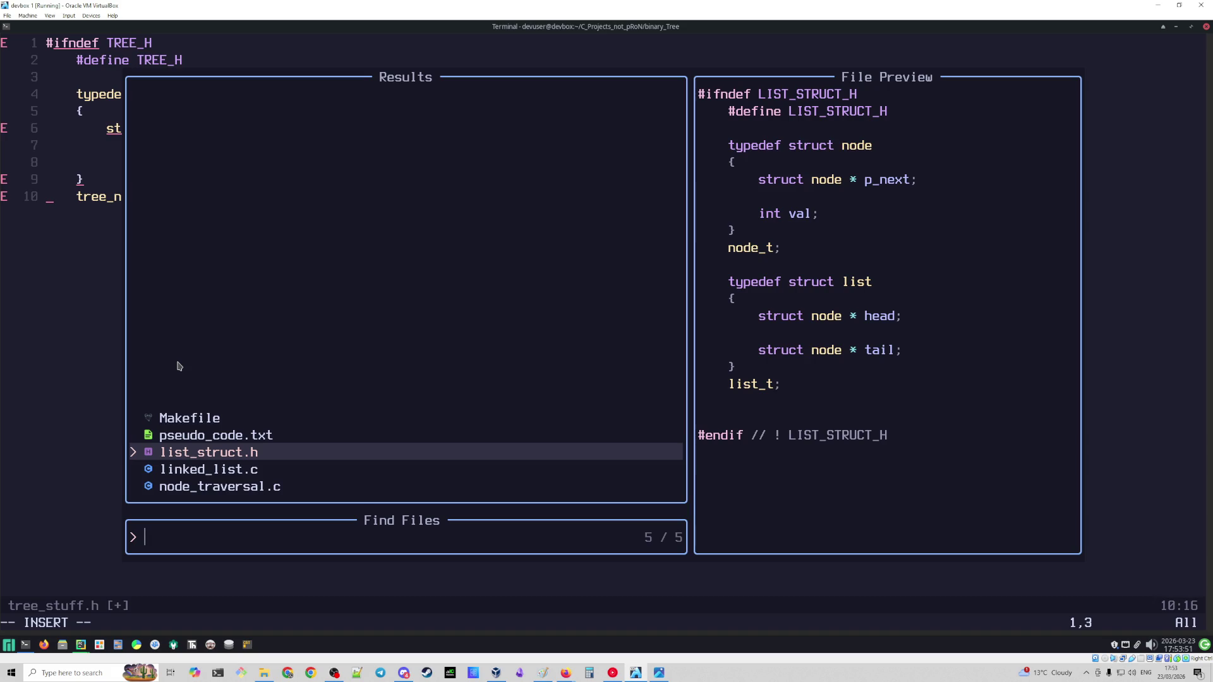
pyautogui.press('Escape')
pyautogui.press('Escape')
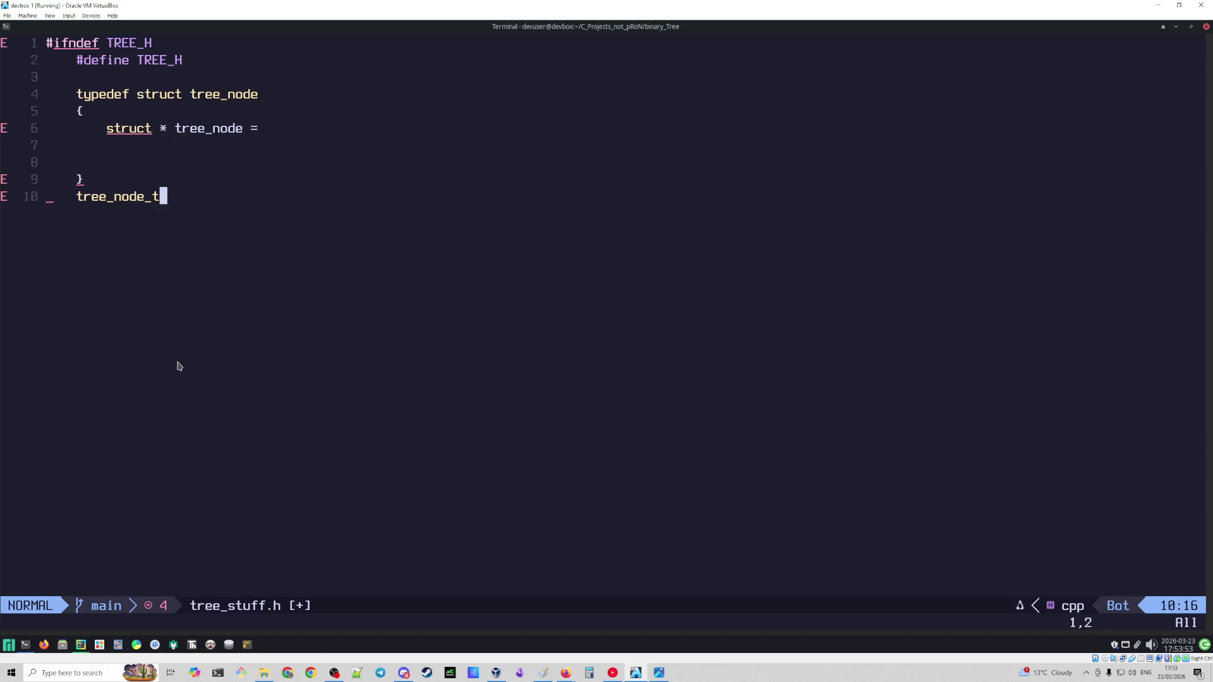
# - Replace the '=' on line 6 with 'left' and open a new line below it
pyautogui.click(258, 145)
pyautogui.click(263, 125)
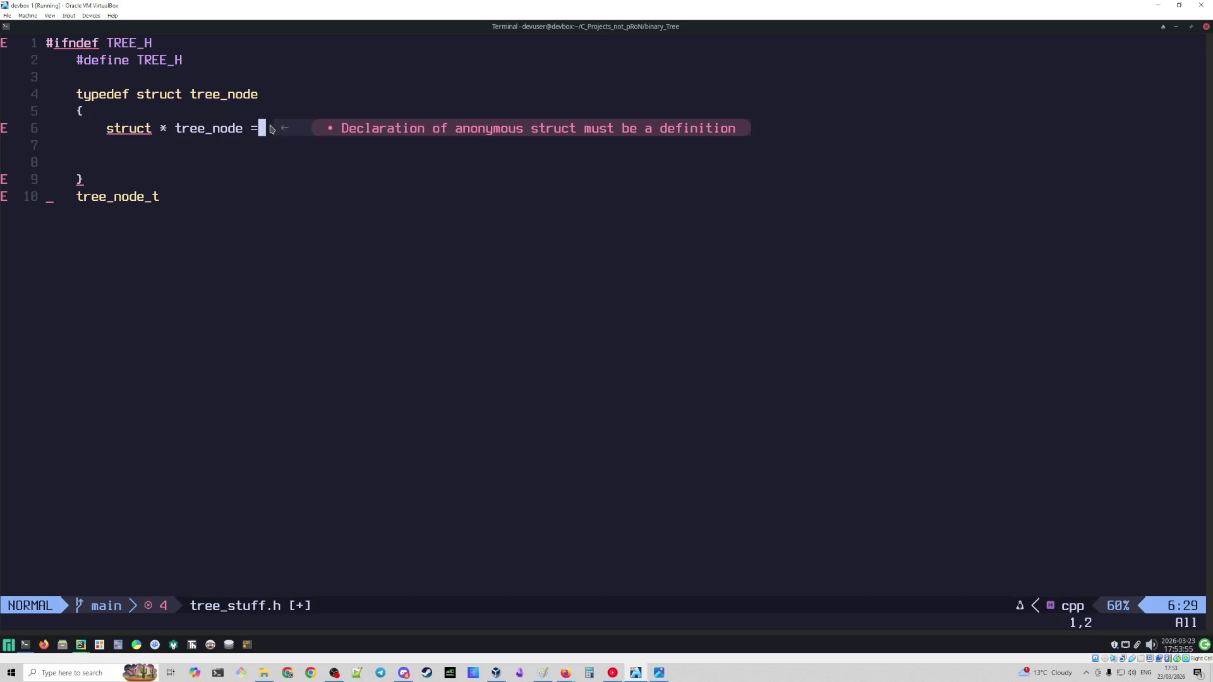
pyautogui.press('A')
pyautogui.press('BackSpace')
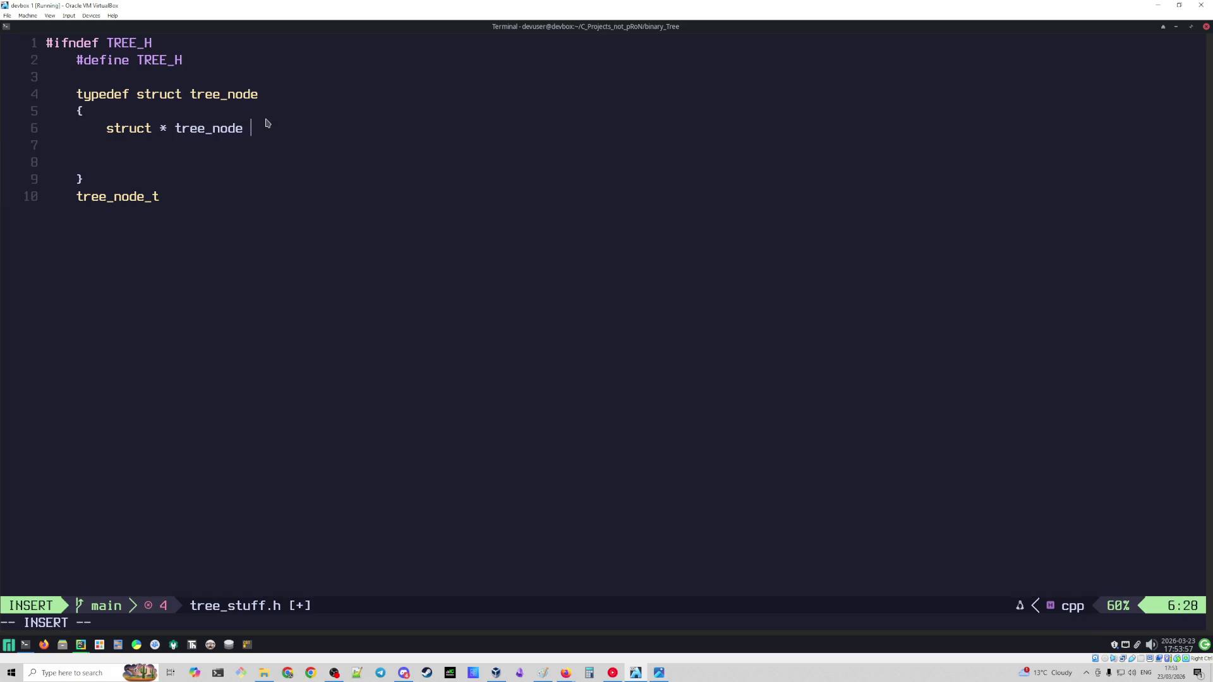
pyautogui.write('left')
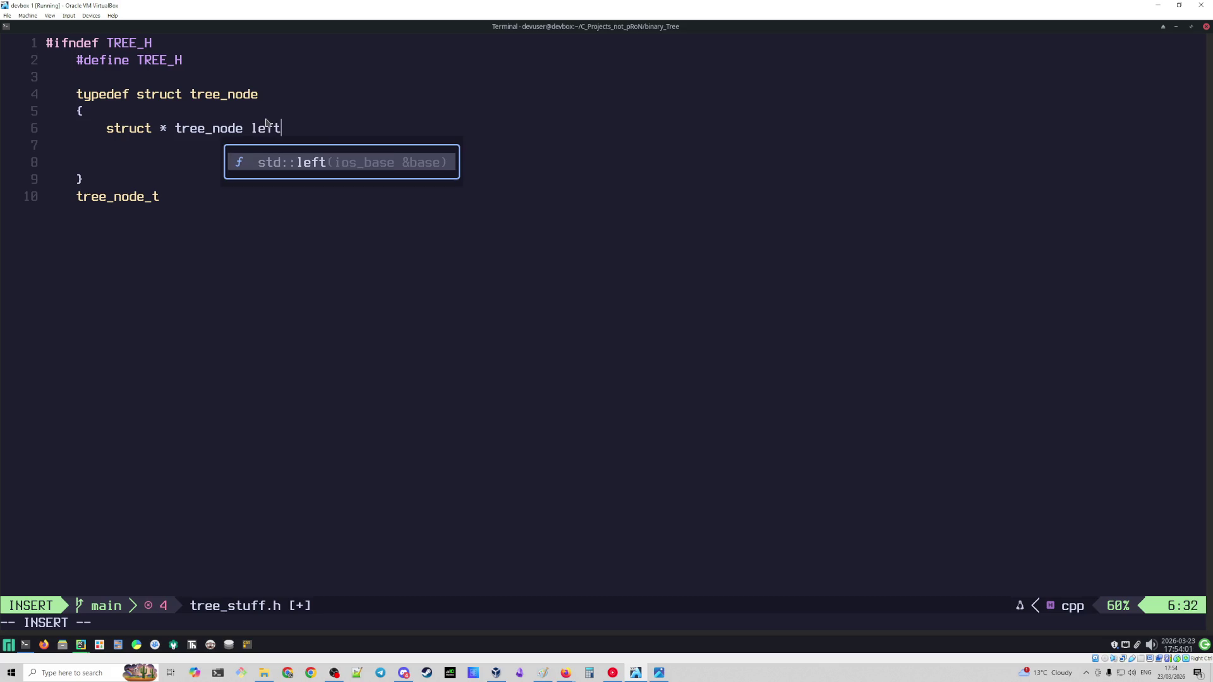
pyautogui.press('Return')
pyautogui.press('Return')
pyautogui.press('BackSpace')
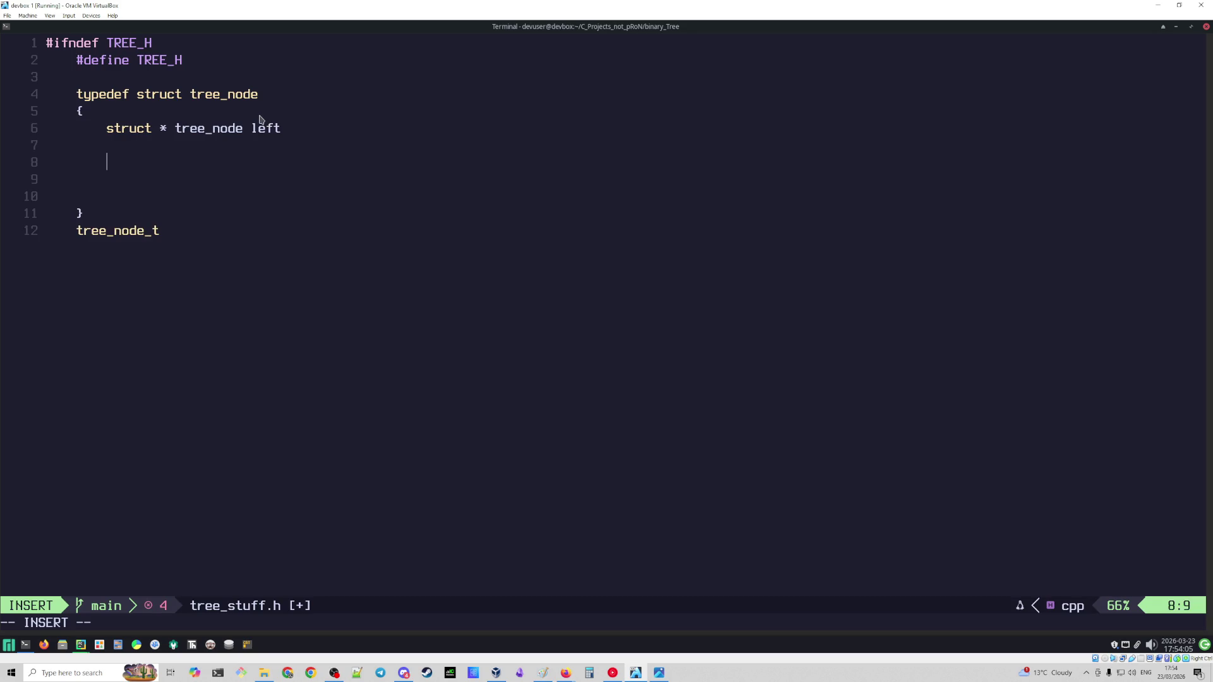
pyautogui.press('Escape')
# - Re-check list_struct.h's member syntax, then end the left member with a semicolon
pyautogui.press('space')
pyautogui.press('f')
pyautogui.press('f')
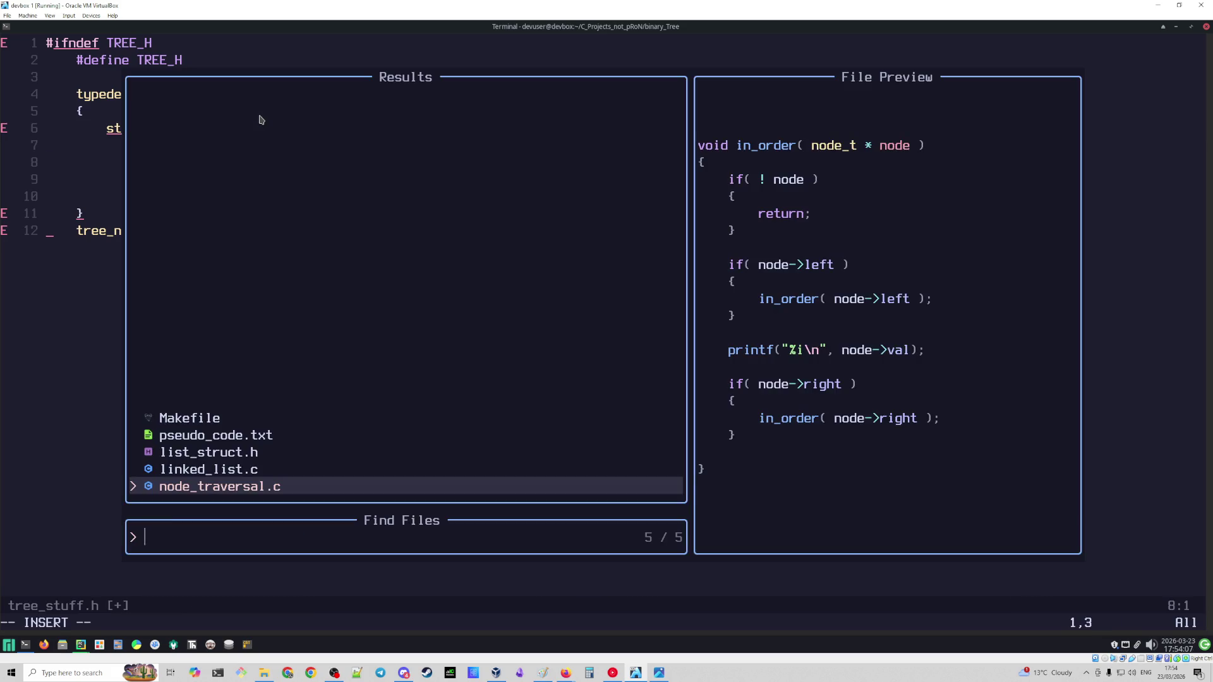
pyautogui.press('Up')
pyautogui.press('Up')
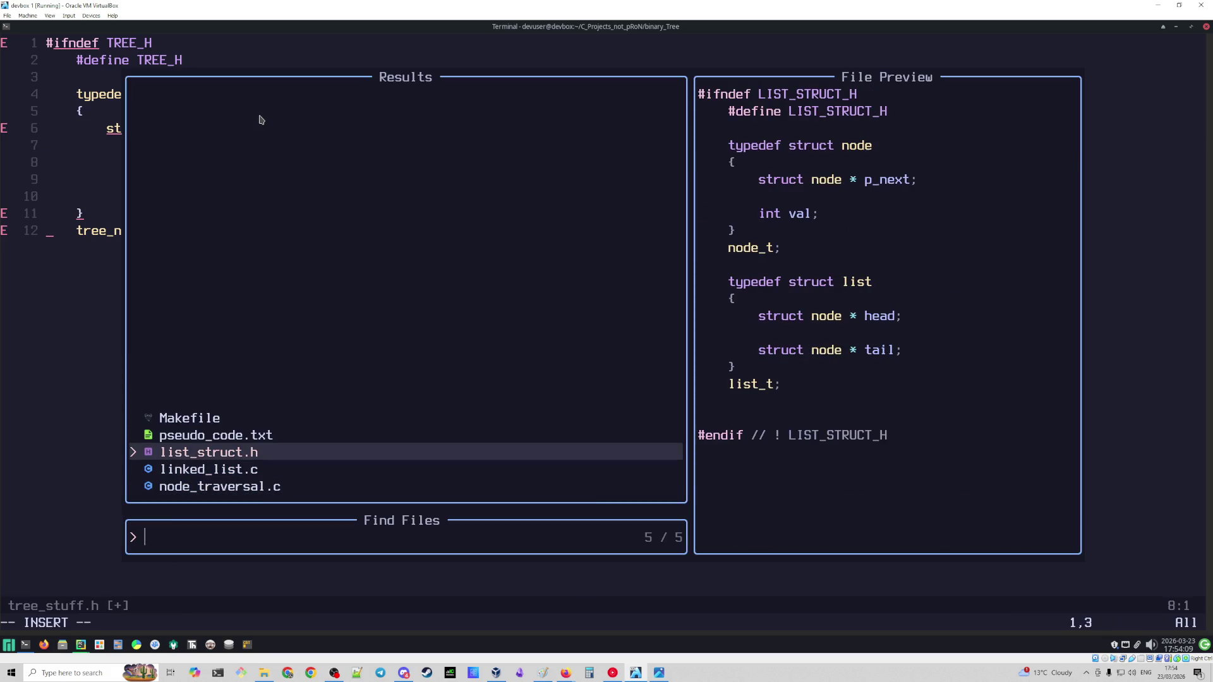
pyautogui.press('Escape')
pyautogui.press('Escape')
pyautogui.click(300, 129)
pyautogui.write(';')
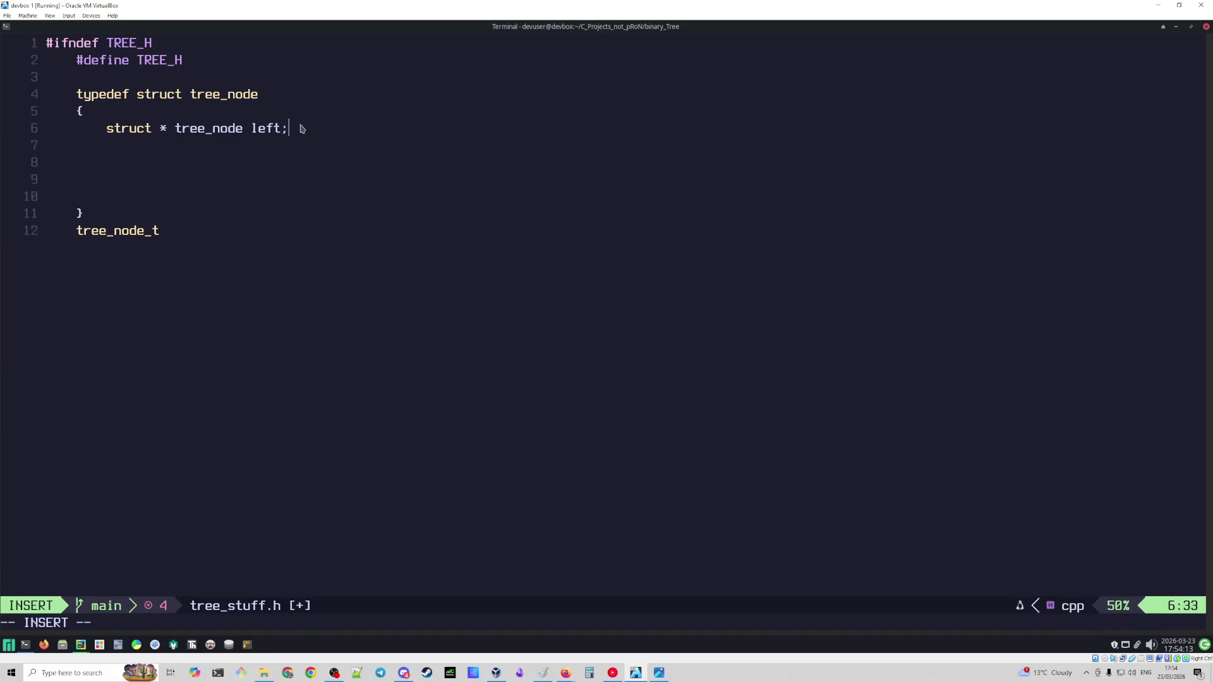
# - Add the member 'struct * tree_node right;' and remove the extra blank lines in the struct
pyautogui.press('Return')
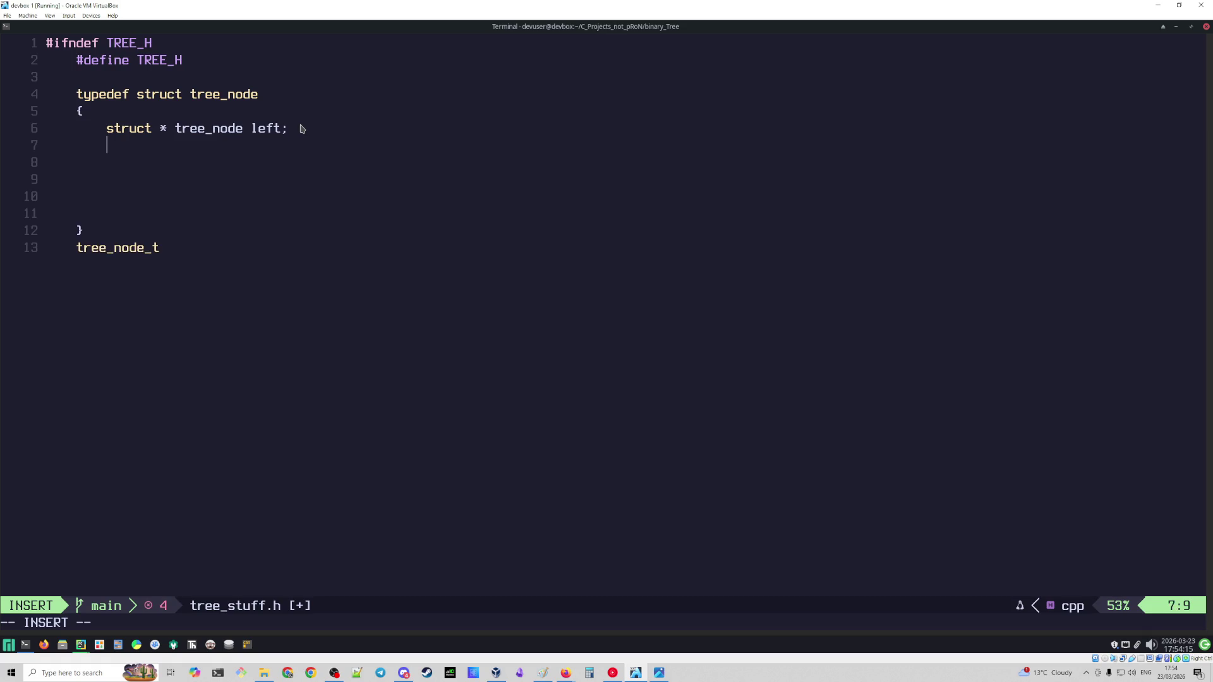
pyautogui.press('Return')
pyautogui.write('struc')
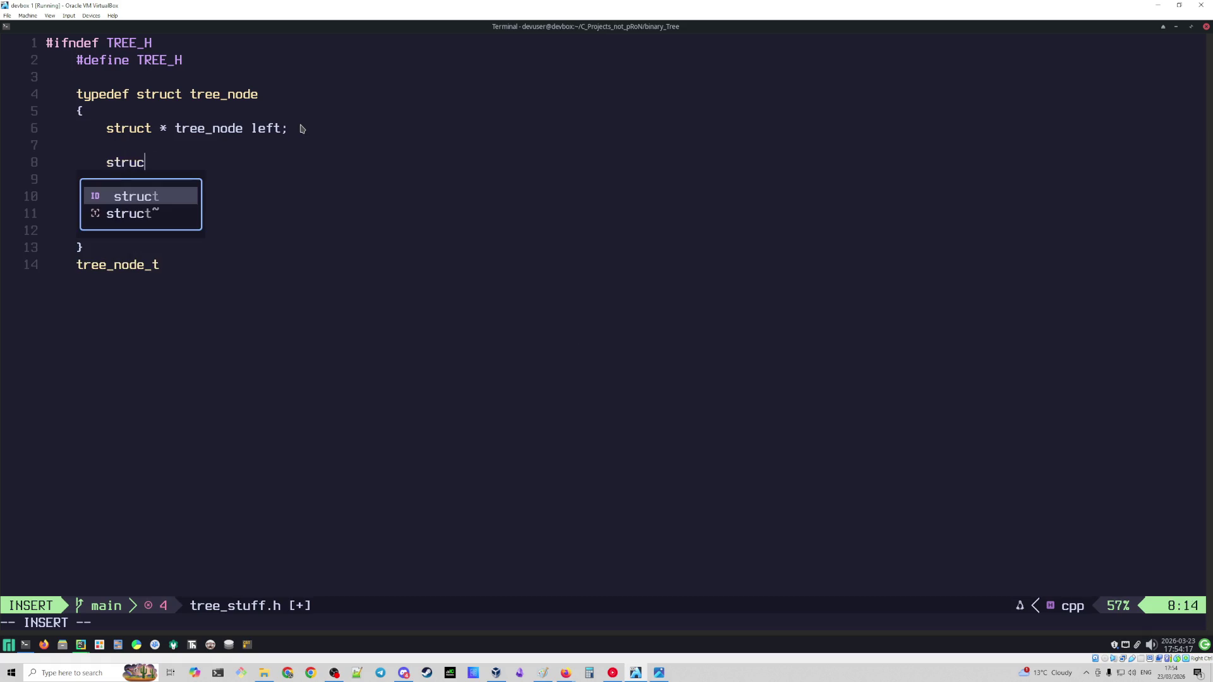
pyautogui.write('t * tree_n')
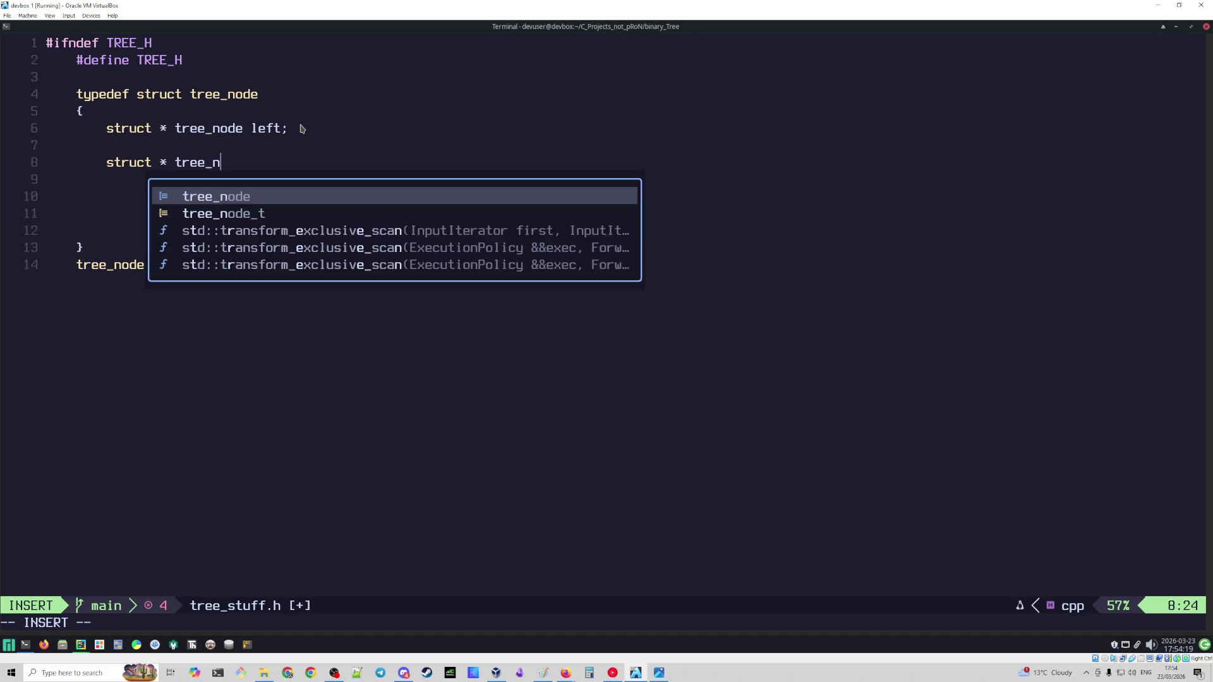
pyautogui.write('ode right')
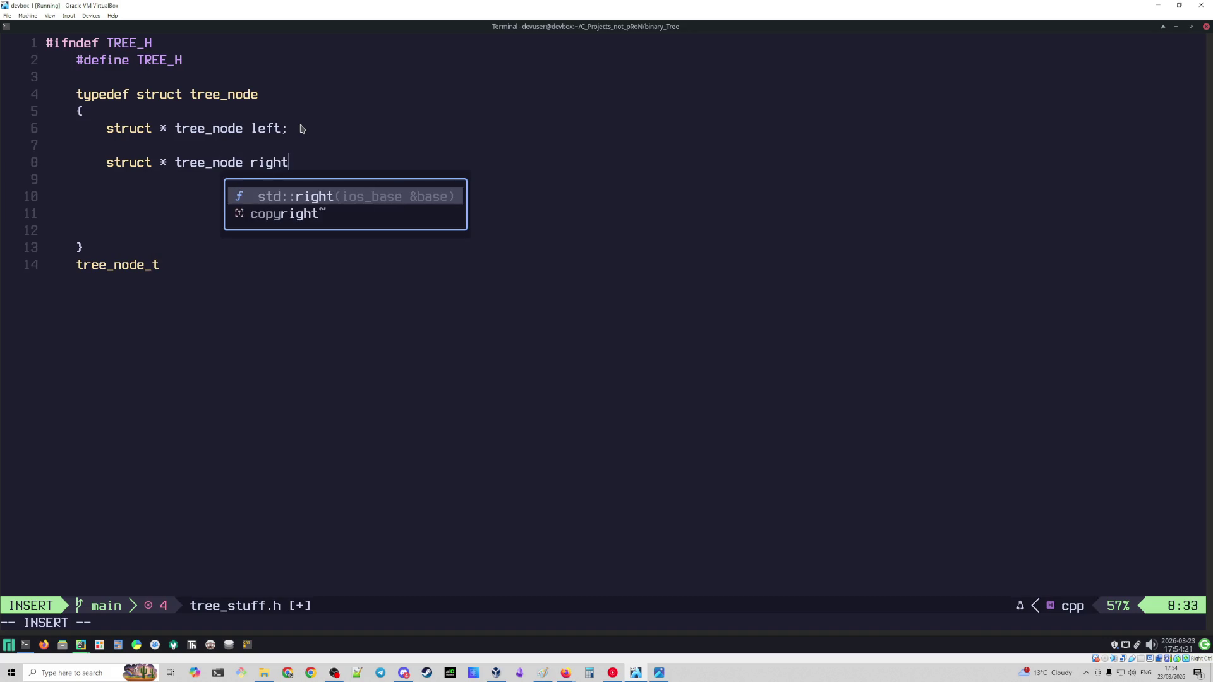
pyautogui.write(';')
pyautogui.click(120, 226)
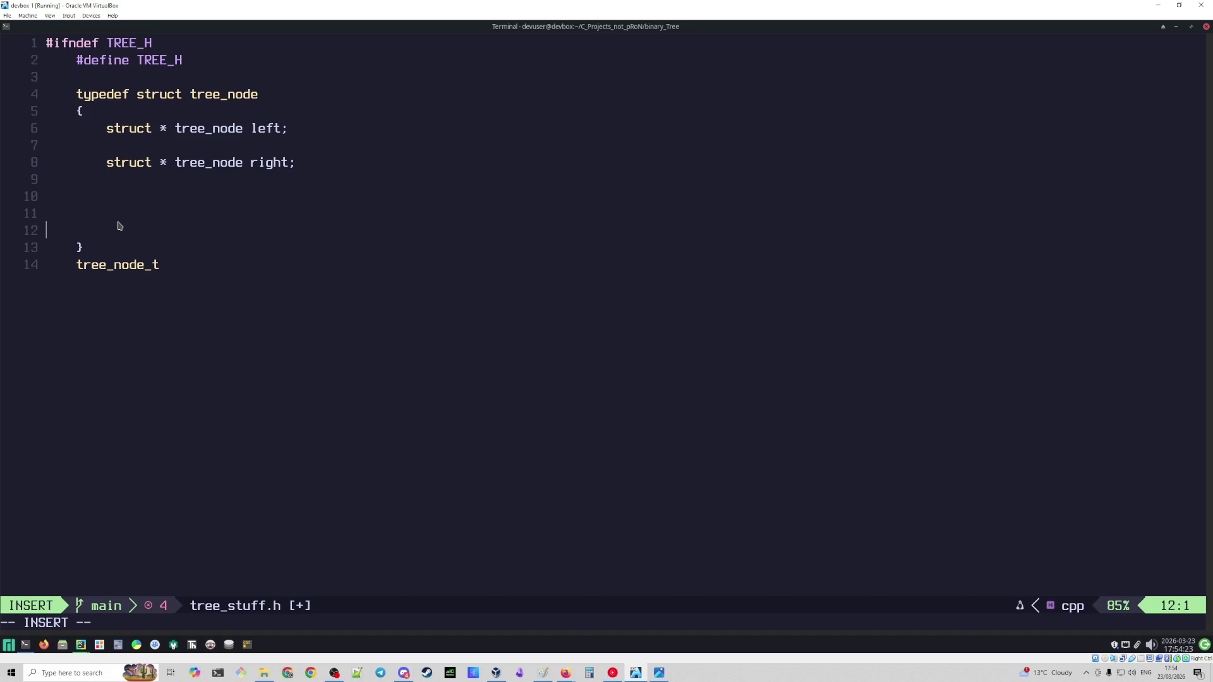
pyautogui.press('BackSpace')
pyautogui.press('BackSpace')
pyautogui.press('BackSpace')
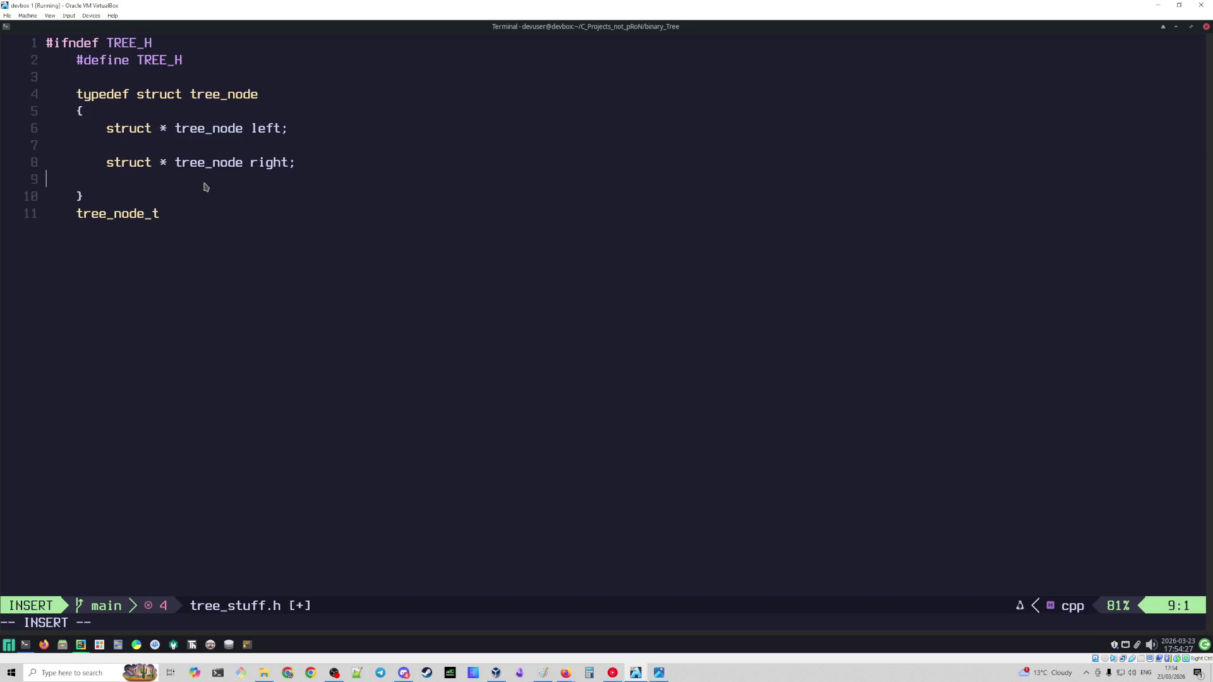
# - Add a third member 'struct * tree_node parent;' below the right member
pyautogui.click(324, 166)
pyautogui.press('Return')
pyautogui.press('Return')
pyautogui.write('struct')
pyautogui.press('BackSpace')
pyautogui.press('BackSpace')
pyautogui.press('BackSpace')
pyautogui.press('BackSpace')
pyautogui.press('BackSpace')
pyautogui.press('BackSpace')
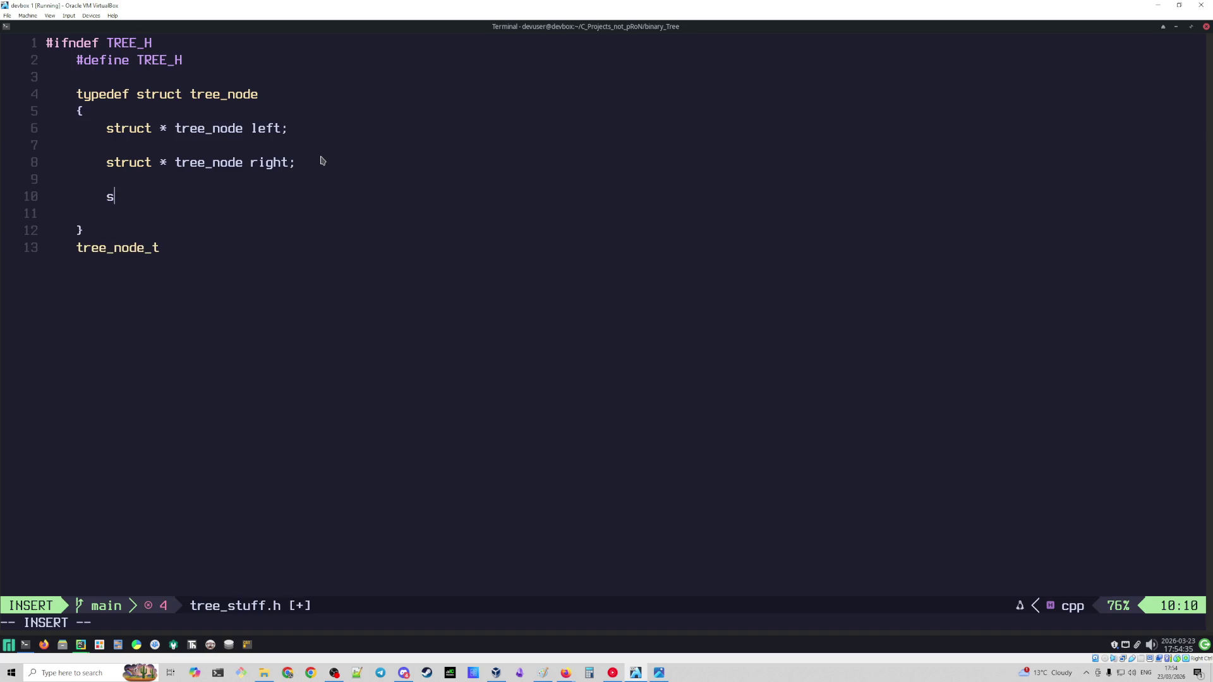
pyautogui.write('tr')
pyautogui.press('BackSpace')
pyautogui.press('BackSpace')
pyautogui.write('truct ')
pyautogui.write('* ')
pyautogui.write('tree_')
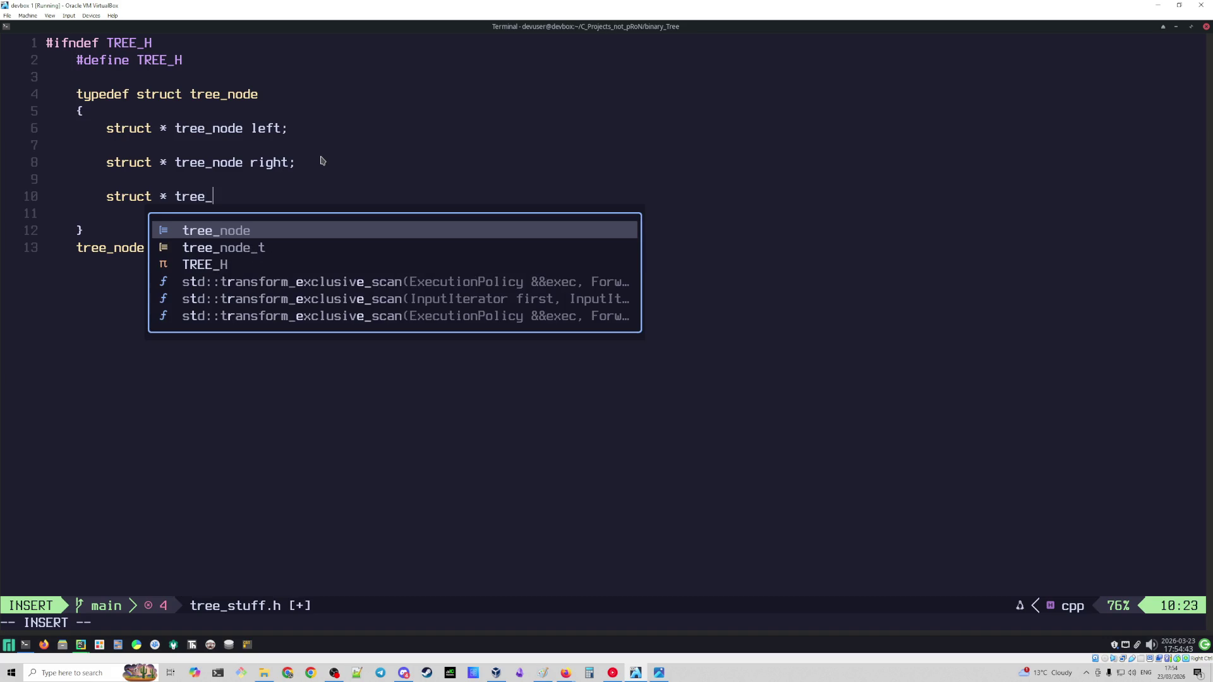
pyautogui.press('Return')
pyautogui.write("parent'")
pyautogui.press('BackSpace')
pyautogui.write(';')
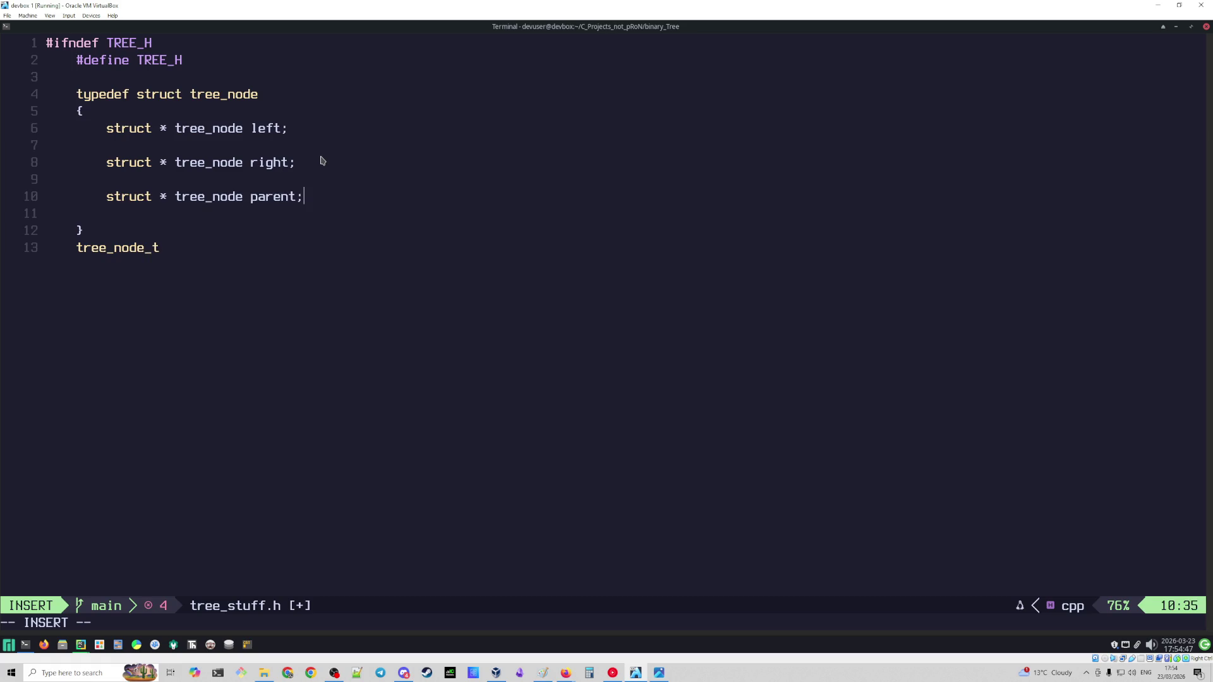
pyautogui.click(171, 167)
# - Move the asterisks on lines 8 and 6 after tree_node, giving struct tree_node * right/left
pyautogui.press('BackSpace')
pyautogui.press('BackSpace')
pyautogui.click(230, 162)
pyautogui.write('*')
pyautogui.click(232, 163)
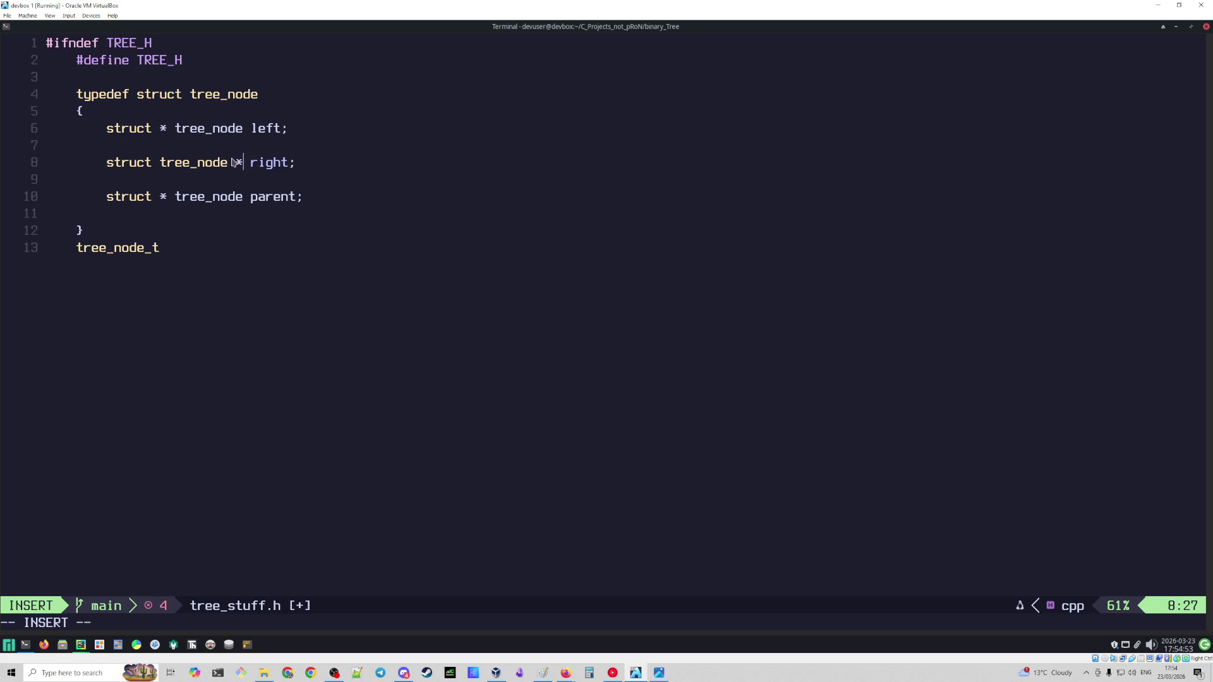
pyautogui.click(246, 128)
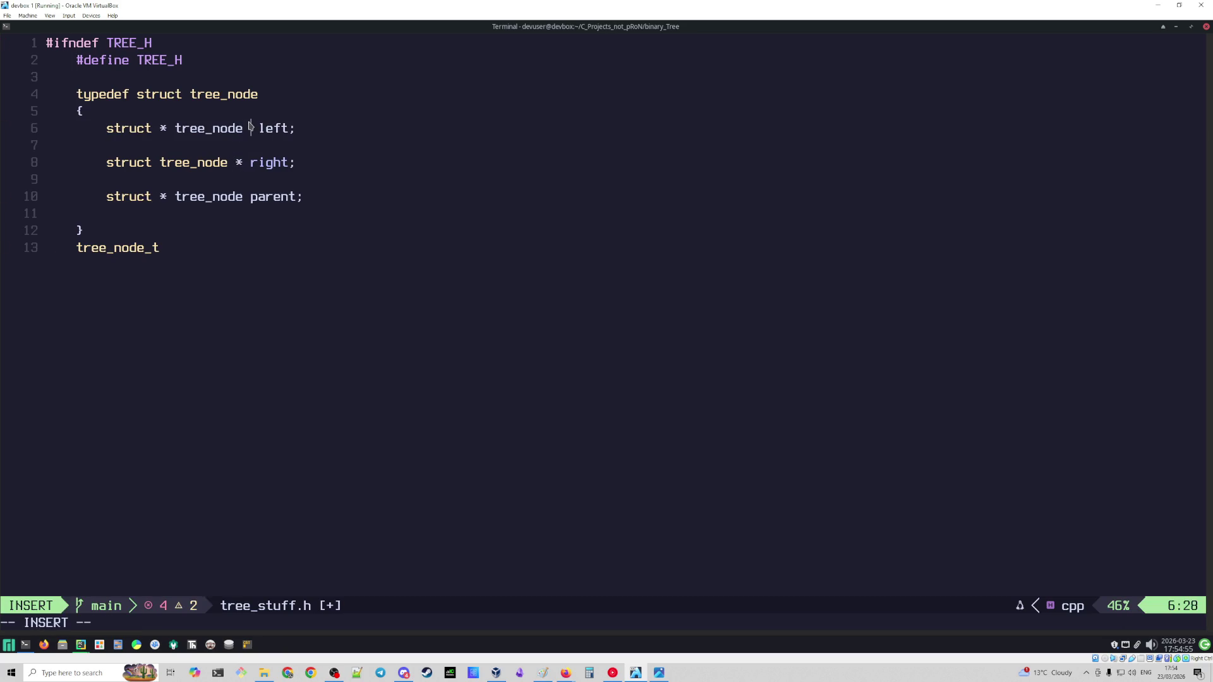
pyautogui.write('*')
pyautogui.click(169, 128)
pyautogui.press('BackSpace')
pyautogui.press('BackSpace')
# - Move line 10's asterisk so it reads struct tree_node * parent; and leave insert mode
pyautogui.click(171, 197)
pyautogui.press('BackSpace')
pyautogui.press('BackSpace')
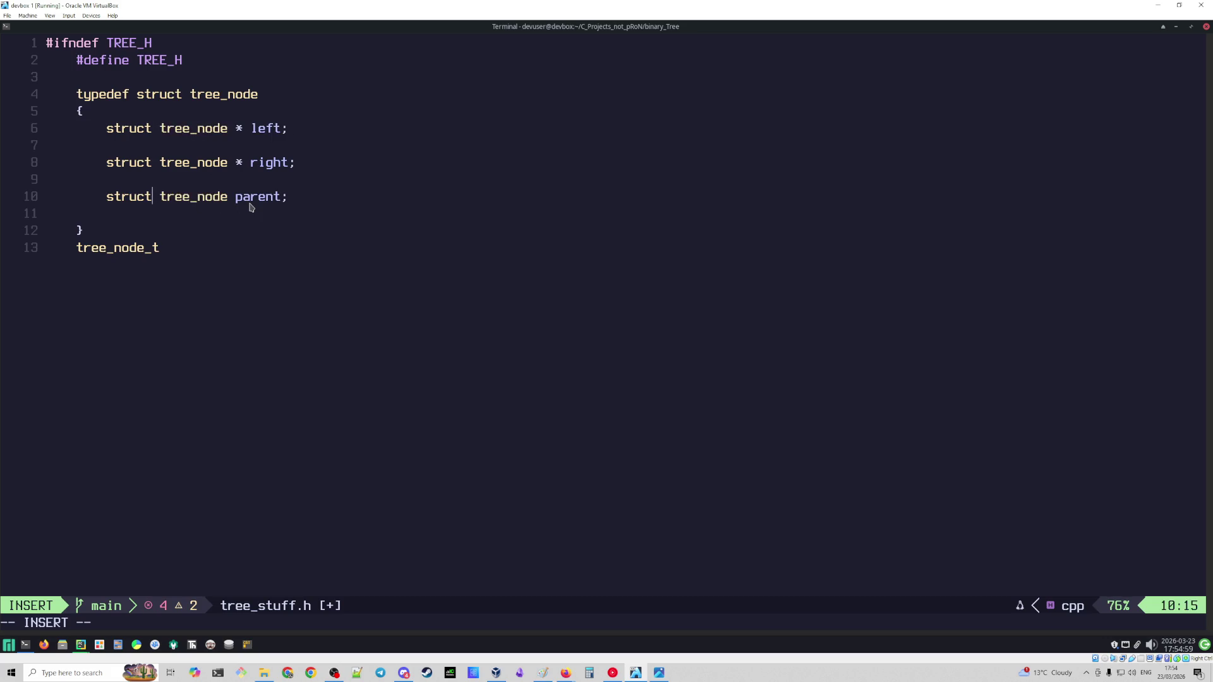
pyautogui.click(236, 201)
pyautogui.write('*')
pyautogui.moveTo(306, 198); pyautogui.dragTo(155, 197)
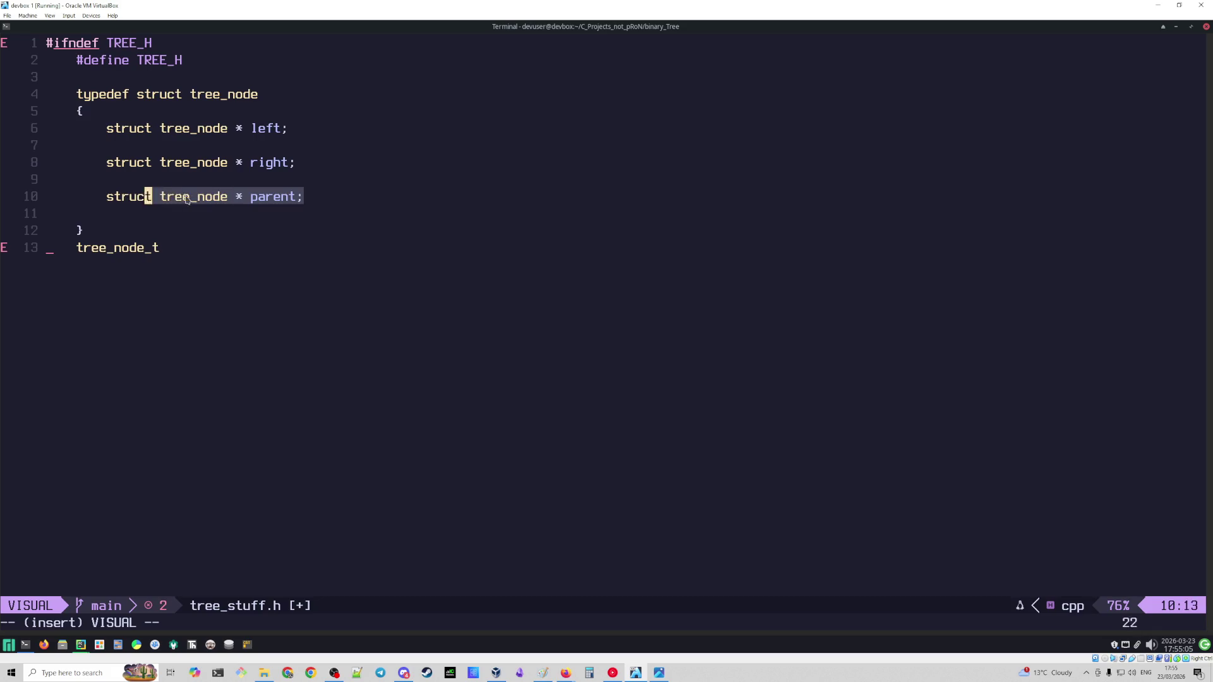
pyautogui.click(242, 215)
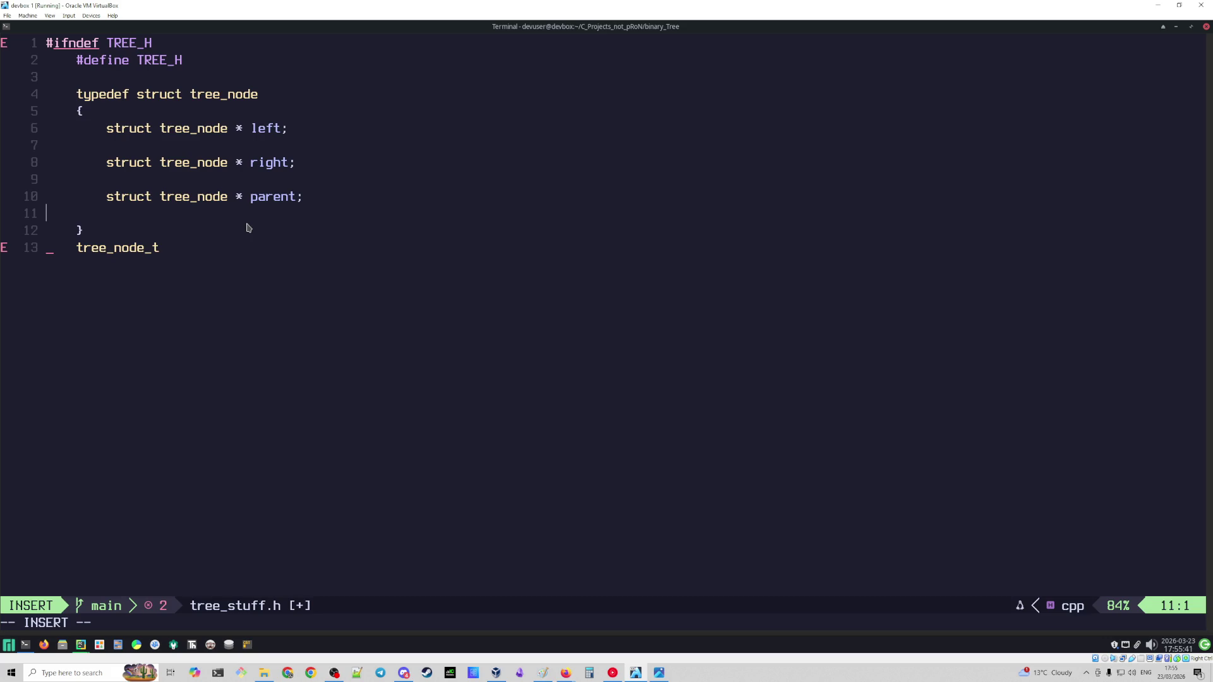
pyautogui.press('Escape')
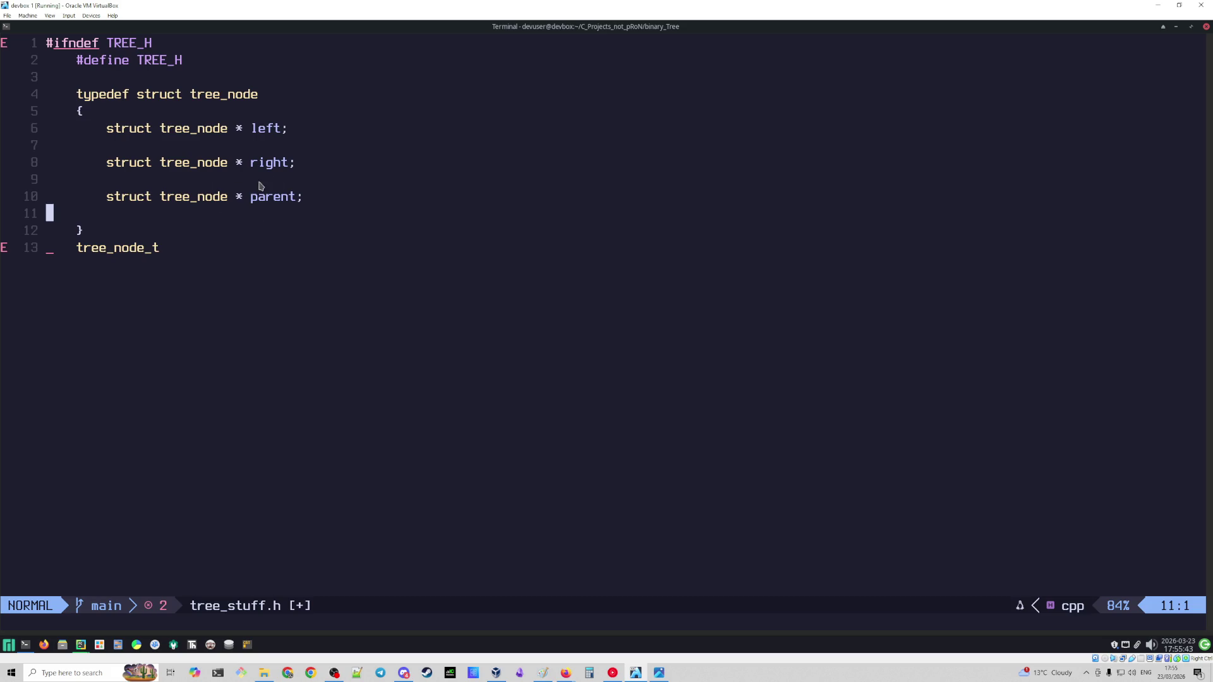
pyautogui.hotkey('alt', 'Tab')
pyautogui.hotkey('alt', 'Tab')
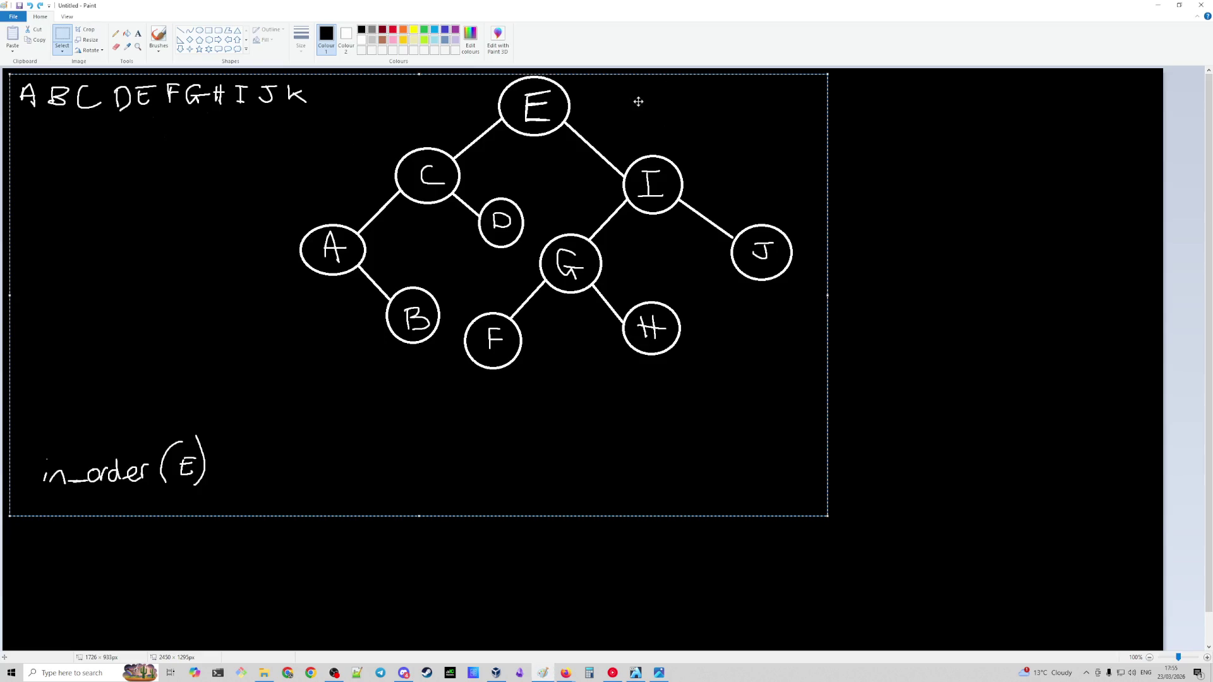
pyautogui.click(875, 140)
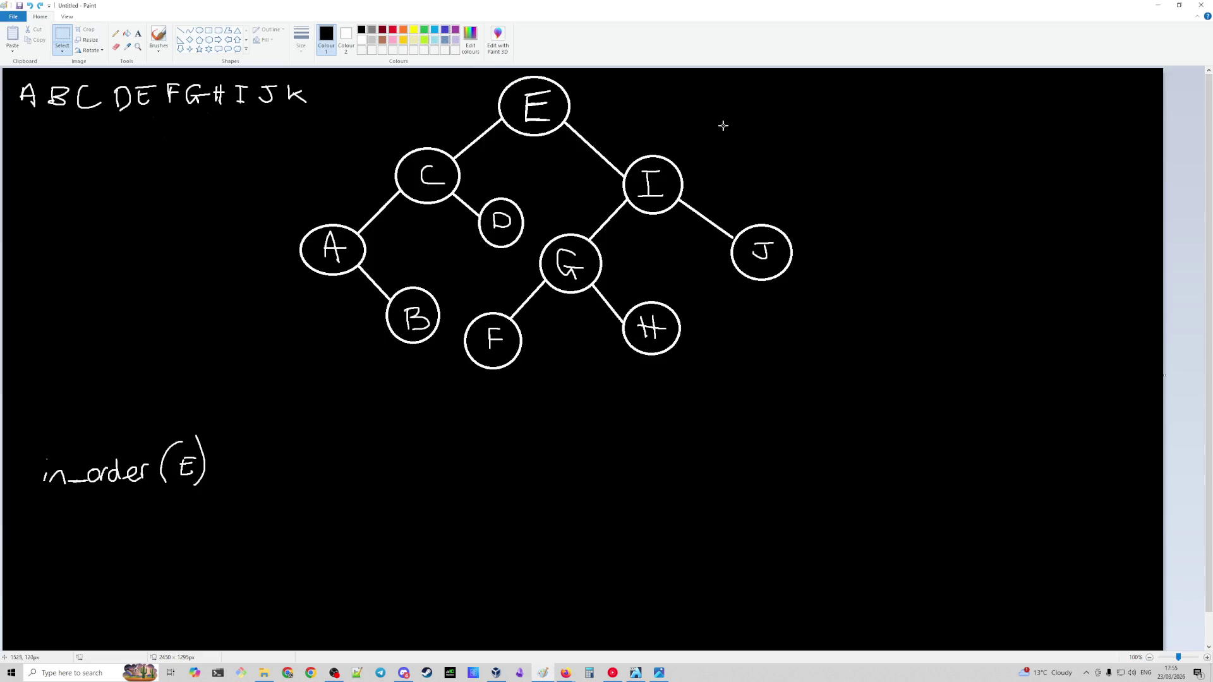
pyautogui.click(158, 38)
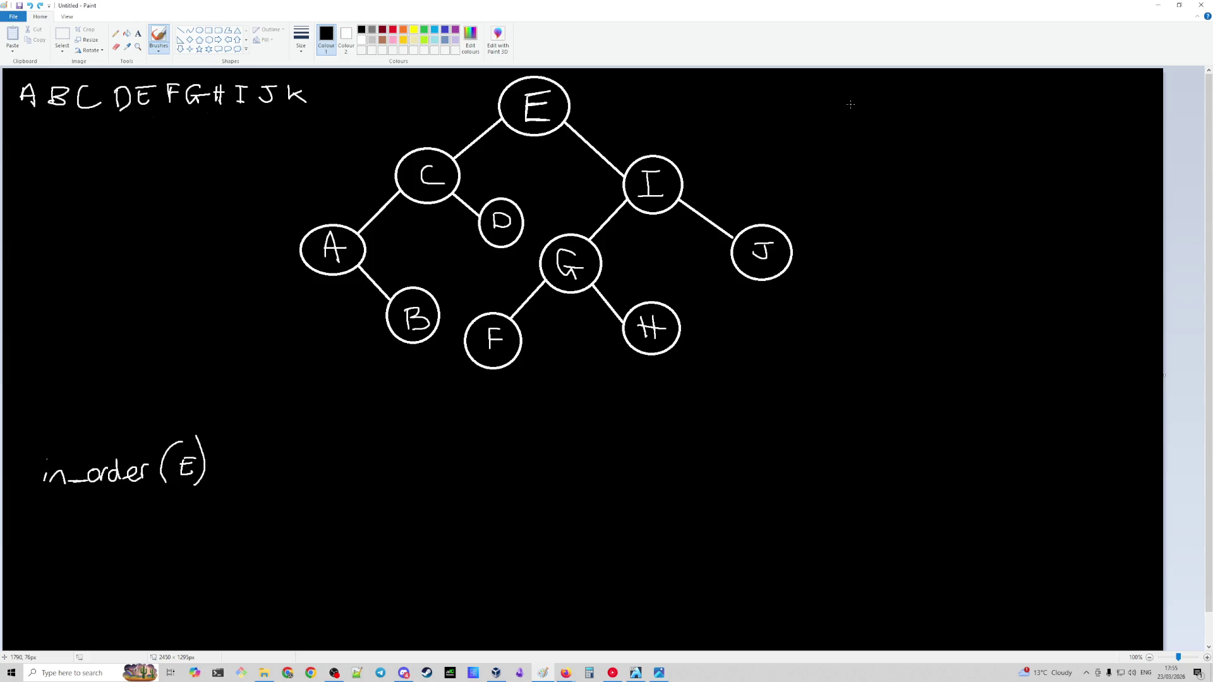
pyautogui.moveTo(849, 103); pyautogui.dragTo(827, 336)
pyautogui.moveTo(828, 336); pyautogui.dragTo(854, 314)
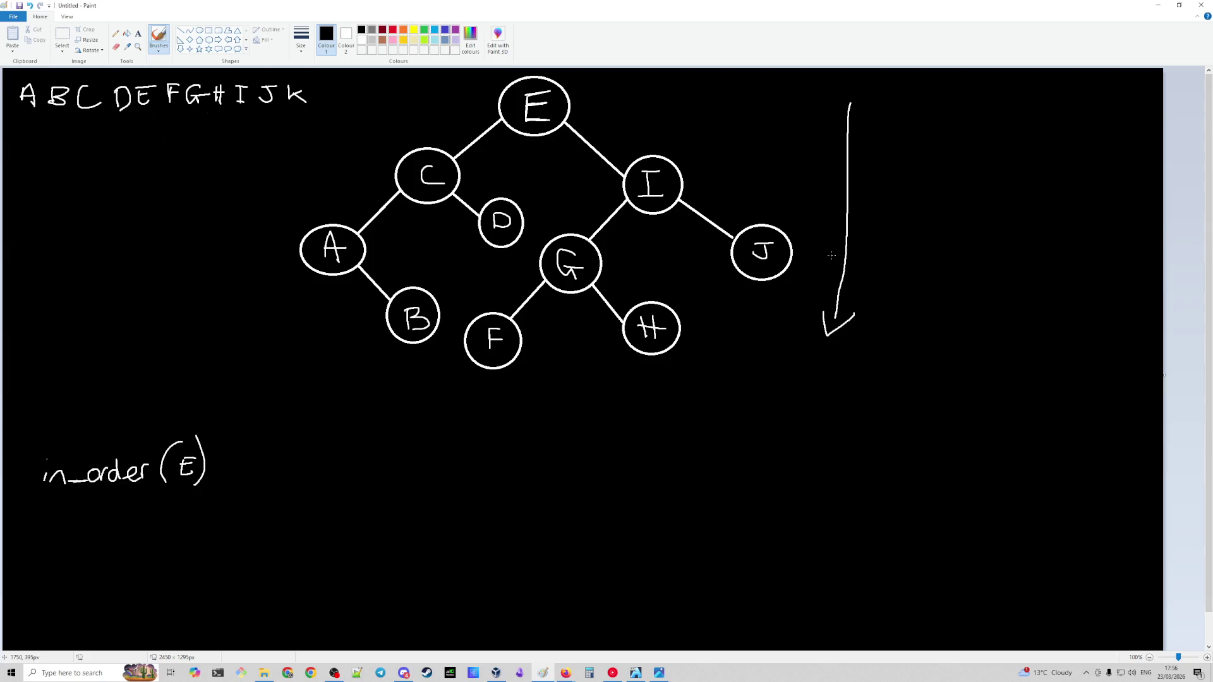
pyautogui.hotkey('ctrl', 'z')
pyautogui.hotkey('ctrl', 'z')
pyautogui.hotkey('ctrl', 'z')
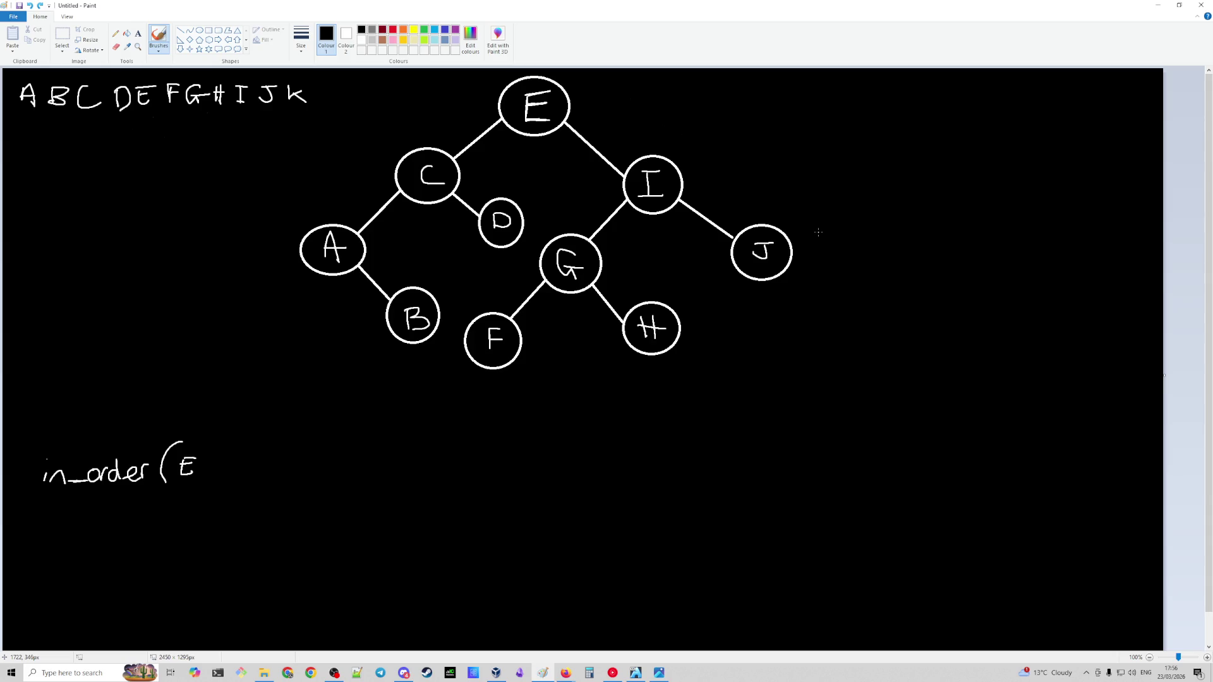
pyautogui.hotkey('ctrl', 'y')
pyautogui.moveTo(748, 172)
pyautogui.mouseDown()
pyautogui.moveTo(749, 201)
pyautogui.moveTo(749, 186)
pyautogui.moveTo(756, 196)
pyautogui.moveTo(699, 179)
pyautogui.moveTo(707, 188)
pyautogui.mouseUp()
pyautogui.moveTo(659, 149)
pyautogui.mouseDown()
pyautogui.moveTo(631, 108)
pyautogui.moveTo(576, 97)
pyautogui.moveTo(594, 90)
pyautogui.moveTo(593, 103)
pyautogui.mouseUp()
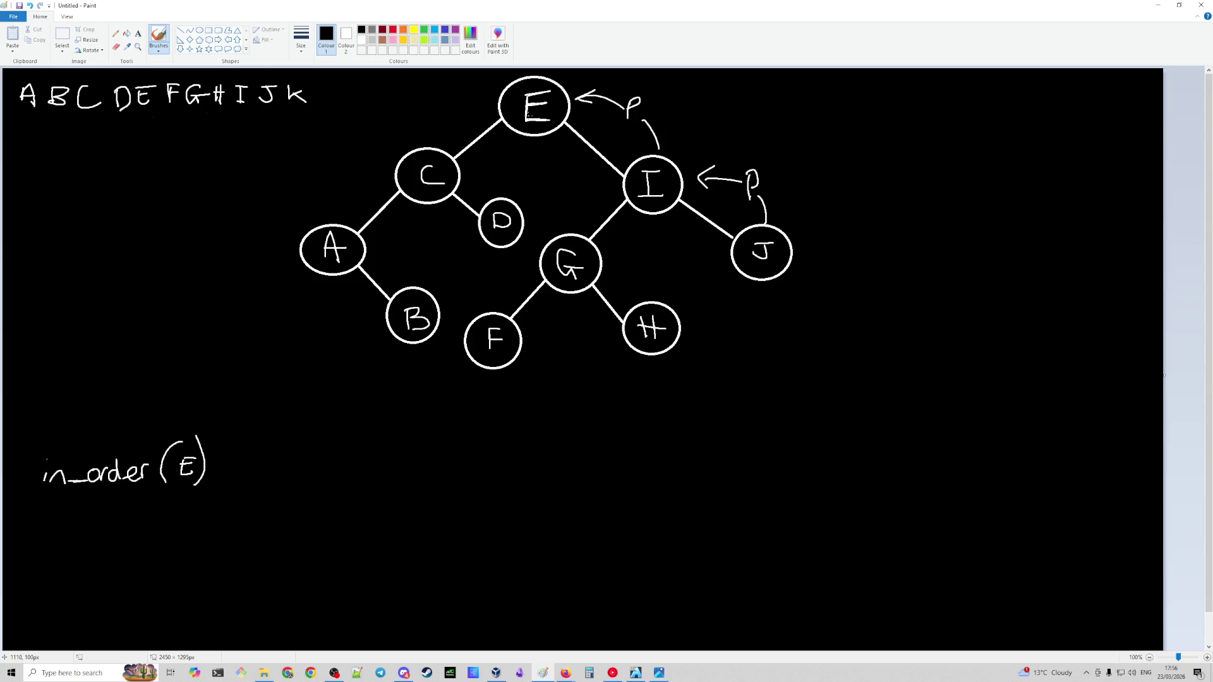
pyautogui.hotkey('ctrl', 'z')
pyautogui.hotkey('ctrl', 'z')
pyautogui.hotkey('ctrl', 'z')
pyautogui.hotkey('ctrl', 'z')
pyautogui.hotkey('ctrl', 'z')
pyautogui.hotkey('ctrl', 'z')
pyautogui.hotkey('ctrl', 'z')
pyautogui.hotkey('ctrl', 'z')
pyautogui.hotkey('ctrl', 'z')
pyautogui.hotkey('ctrl', 'z')
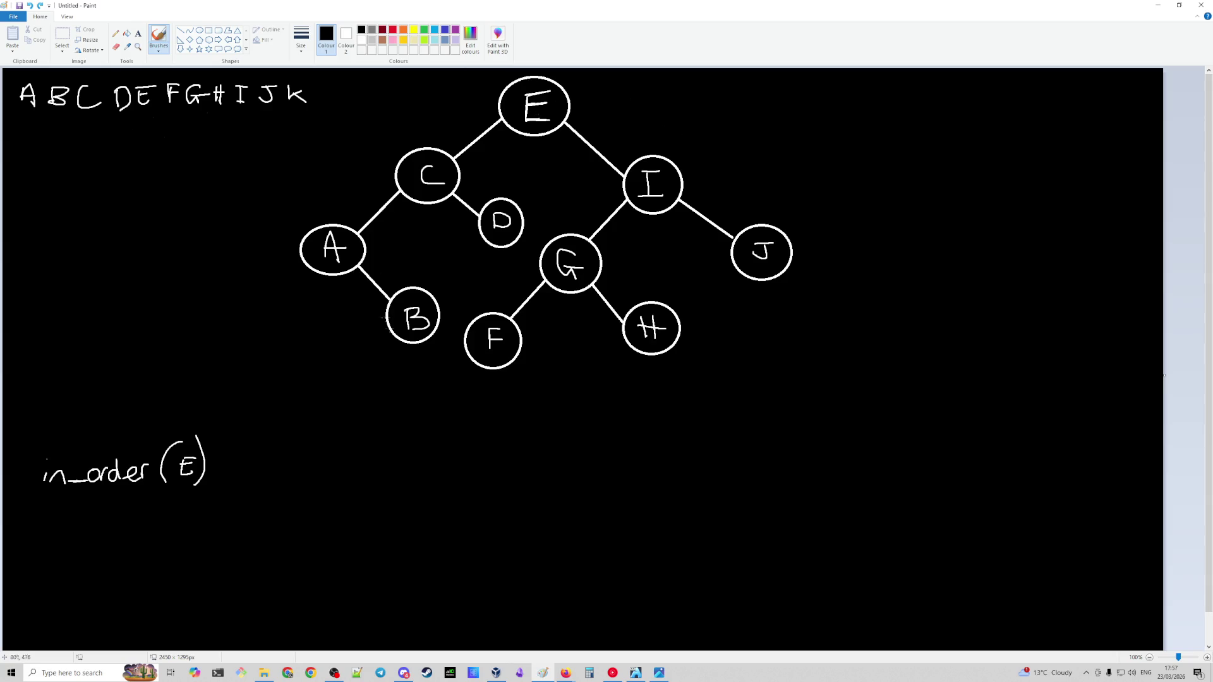
# - Handwrite 'A = 1' and 'E = 5' below the tree diagram
pyautogui.moveTo(393, 469)
pyautogui.mouseDown()
pyautogui.moveTo(411, 460)
pyautogui.moveTo(414, 471)
pyautogui.mouseUp()
pyautogui.moveTo(396, 463); pyautogui.dragTo(411, 461)
pyautogui.moveTo(395, 504)
pyautogui.mouseDown()
pyautogui.moveTo(408, 530)
pyautogui.moveTo(397, 516)
pyautogui.moveTo(408, 500)
pyautogui.mouseUp()
pyautogui.moveTo(440, 453); pyautogui.dragTo(451, 457)
pyautogui.moveTo(436, 513); pyautogui.dragTo(444, 519)
pyautogui.moveTo(467, 506)
pyautogui.mouseDown()
pyautogui.moveTo(466, 518)
pyautogui.moveTo(478, 503)
pyautogui.mouseUp()
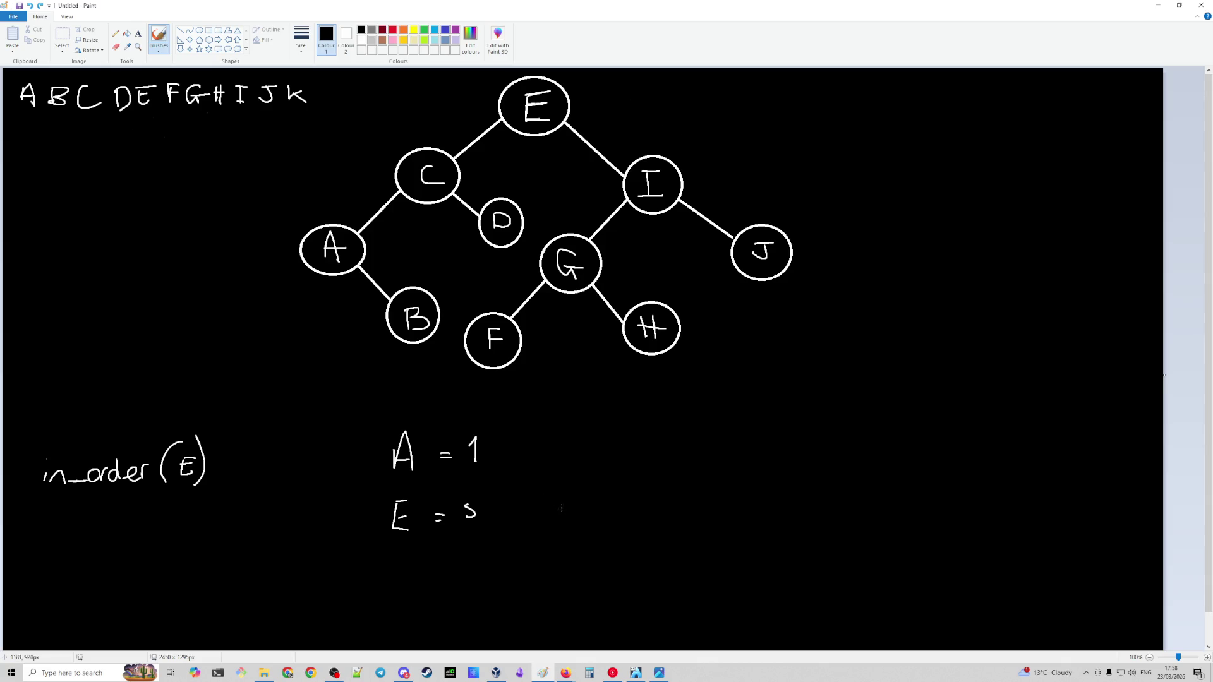
pyautogui.moveTo(469, 503); pyautogui.dragTo(483, 502)
# - Handwrite 'B=2' and 'C =3' to the right of A = 1
pyautogui.moveTo(580, 442)
pyautogui.mouseDown()
pyautogui.moveTo(583, 469)
pyautogui.moveTo(628, 455)
pyautogui.mouseUp()
pyautogui.moveTo(637, 450); pyautogui.dragTo(671, 461)
pyautogui.moveTo(766, 437)
pyautogui.mouseDown()
pyautogui.moveTo(755, 457)
pyautogui.moveTo(767, 459)
pyautogui.mouseUp()
pyautogui.moveTo(786, 443)
pyautogui.mouseDown()
pyautogui.moveTo(808, 442)
pyautogui.moveTo(821, 461)
pyautogui.mouseUp()
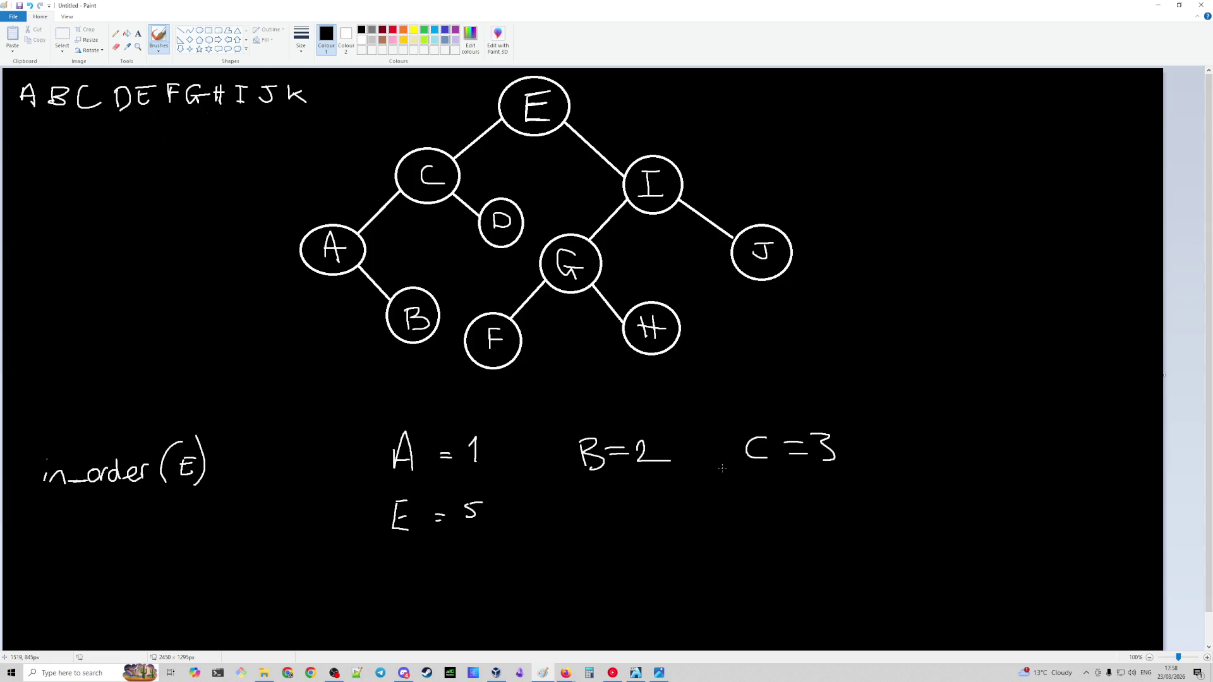
pyautogui.hotkey('alt', 'Tab')
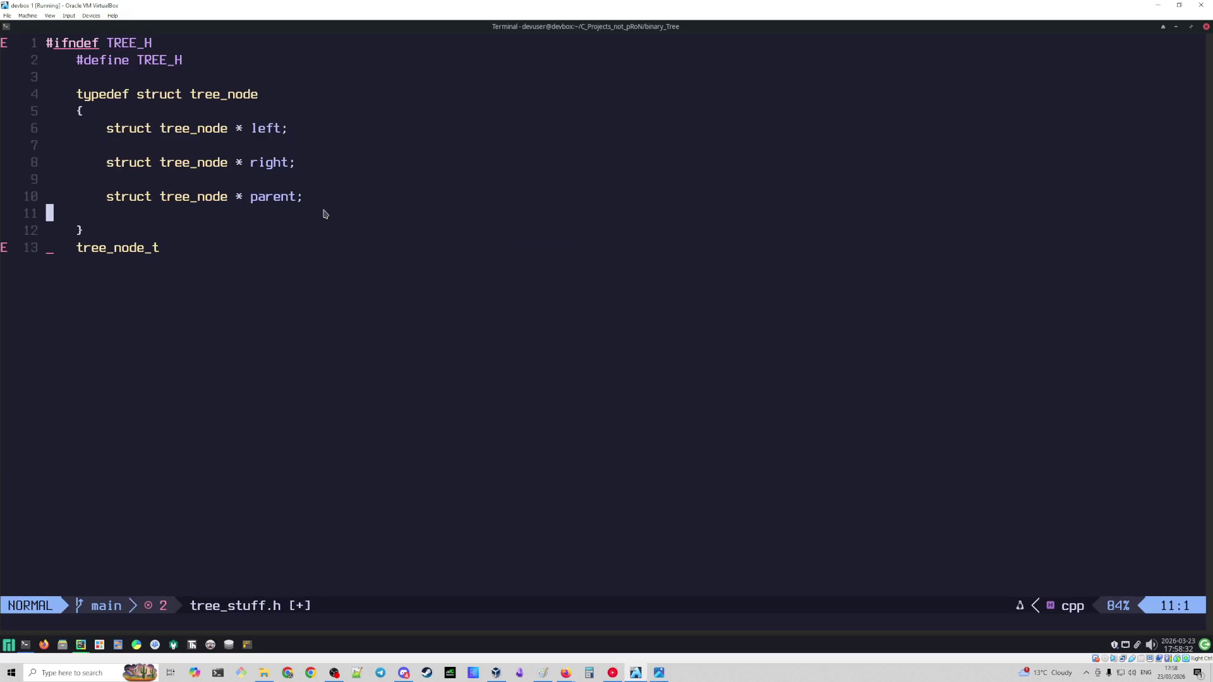
# - Replace the parent pointer declaration on line 10 with 'int value'
pyautogui.moveTo(324, 197); pyautogui.dragTo(109, 197)
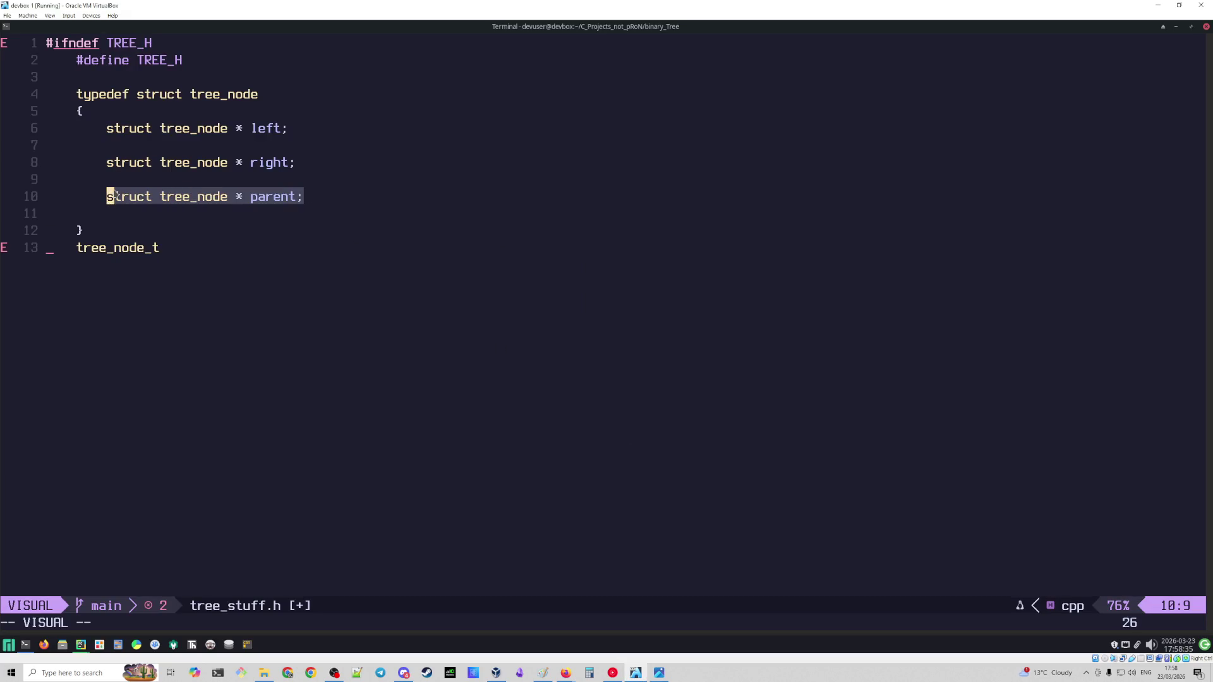
pyautogui.press('d')
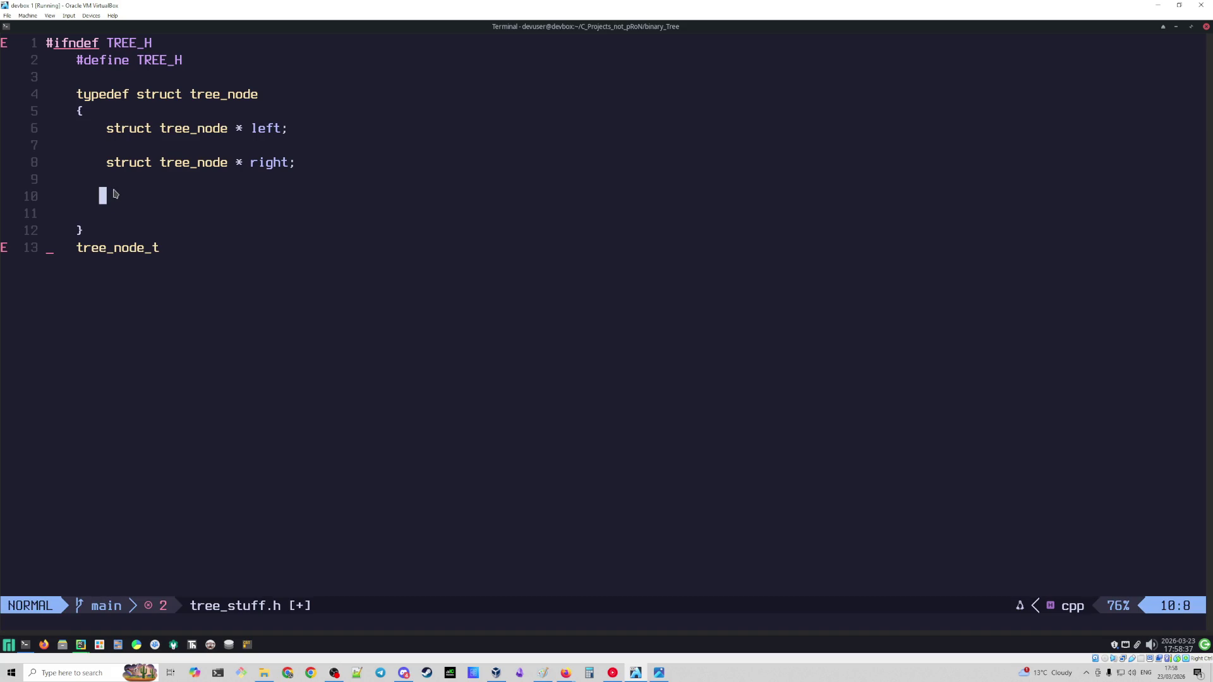
pyautogui.press('i')
pyautogui.write('int val')
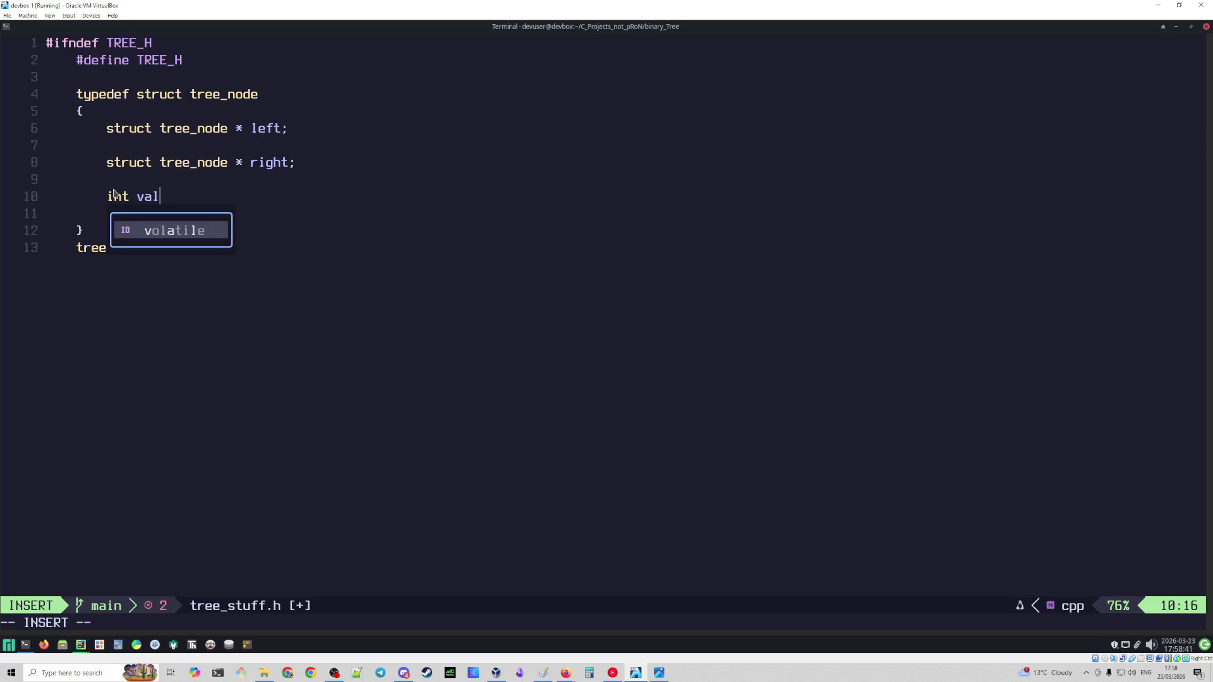
pyautogui.write('ue')
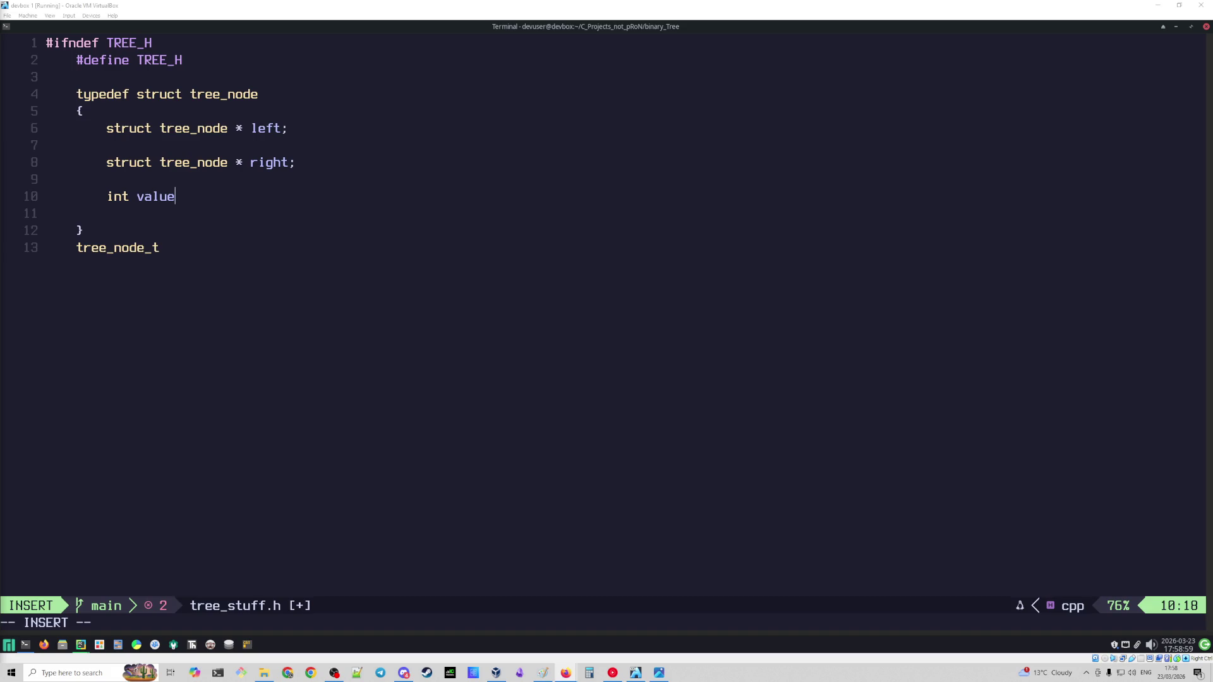
# - Rename the field so line 10 reads 'int position;', then open binary_tree.png to compare
pyautogui.moveTo(186, 203); pyautogui.dragTo(147, 204)
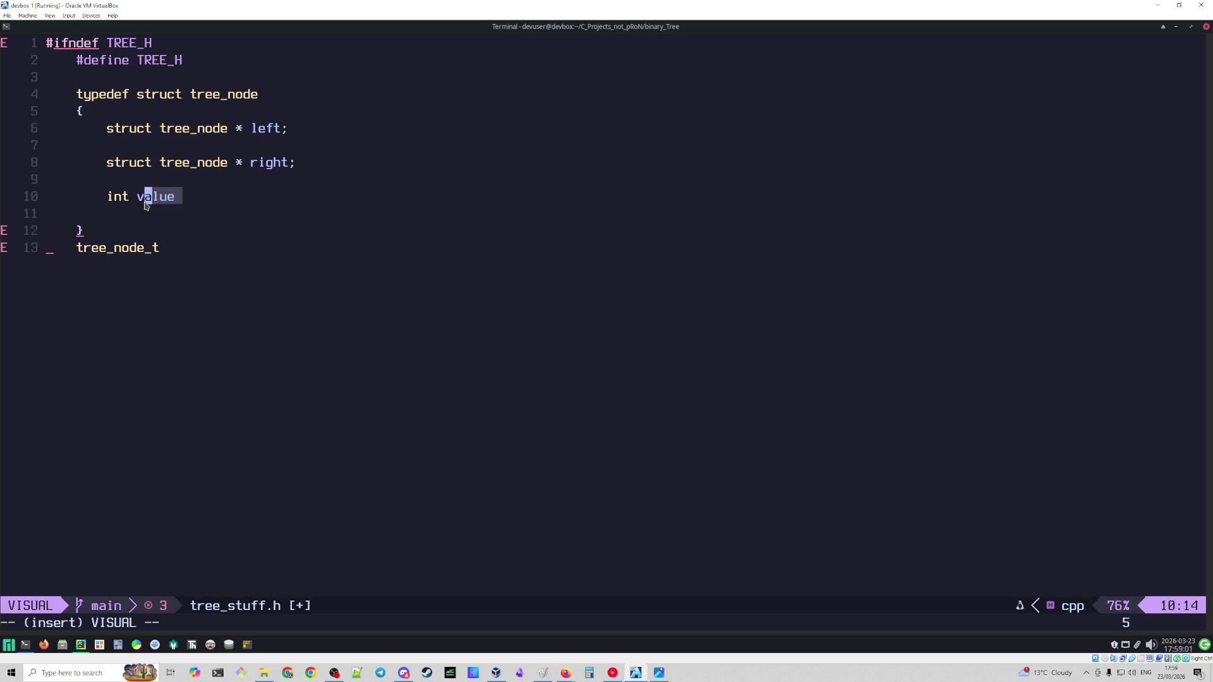
pyautogui.write('d')
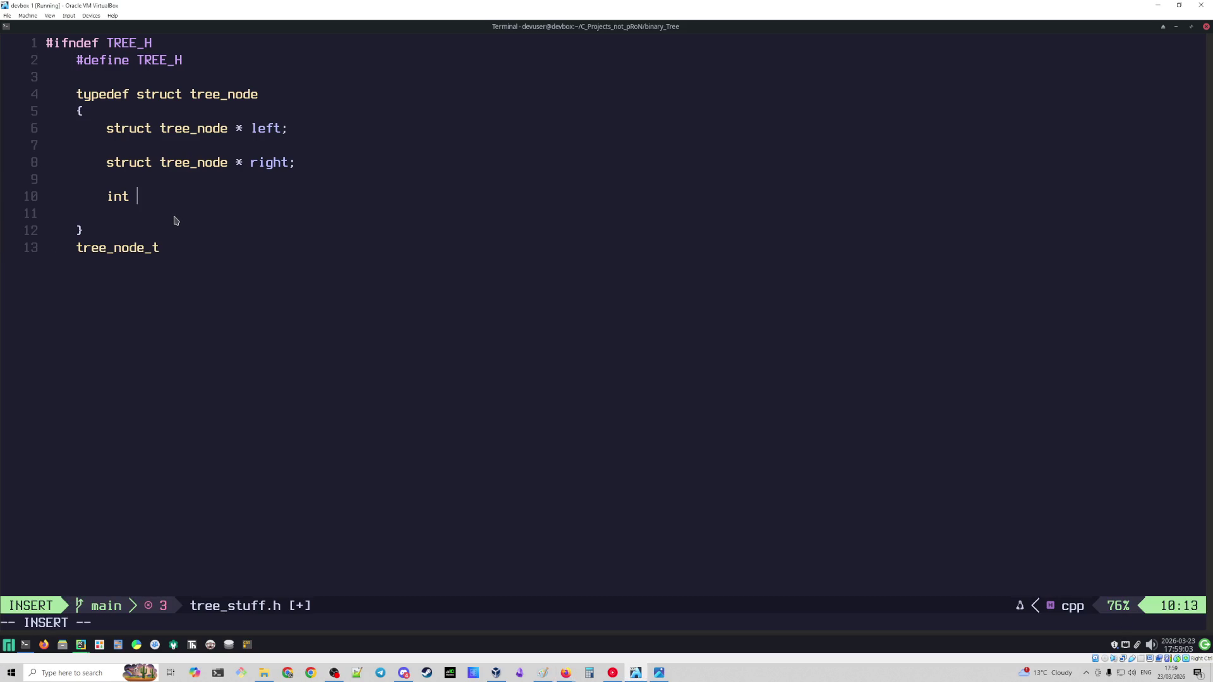
pyautogui.write('posiont')
pyautogui.press('BackSpace')
pyautogui.press('BackSpace')
pyautogui.press('BackSpace')
pyautogui.write('tion')
pyautogui.write(';')
pyautogui.moveTo(138, 200); pyautogui.dragTo(202, 199)
pyautogui.click(203, 197)
pyautogui.press('Escape')
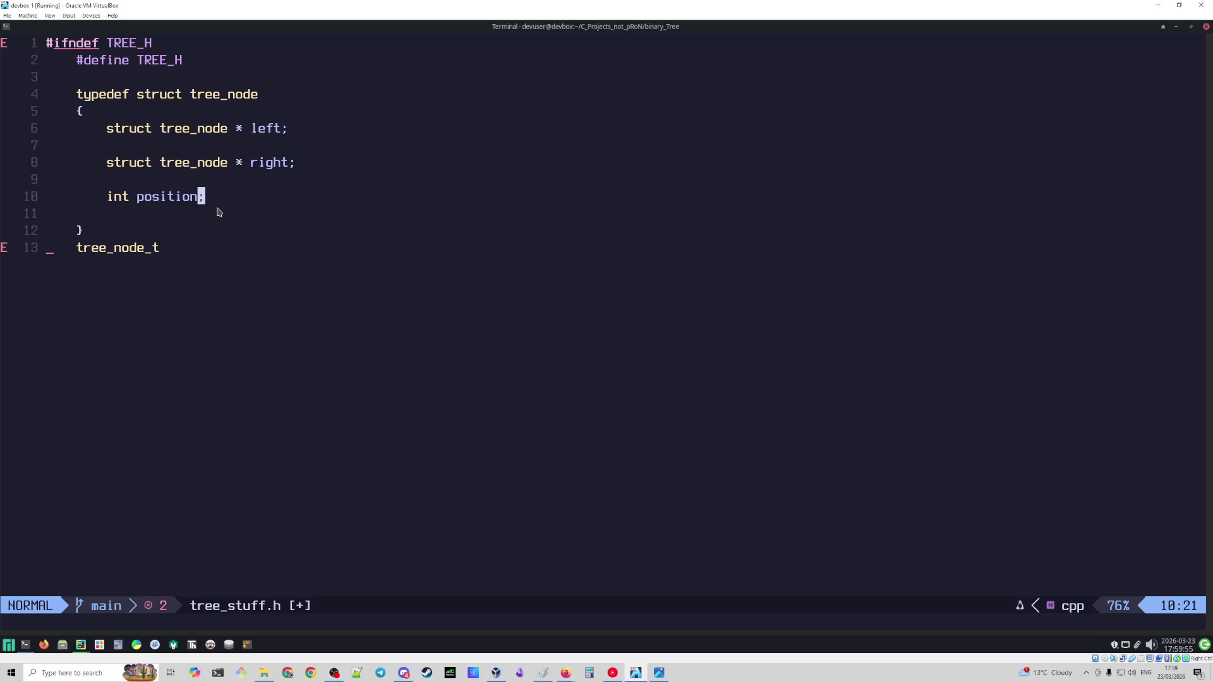
pyautogui.click(657, 668)
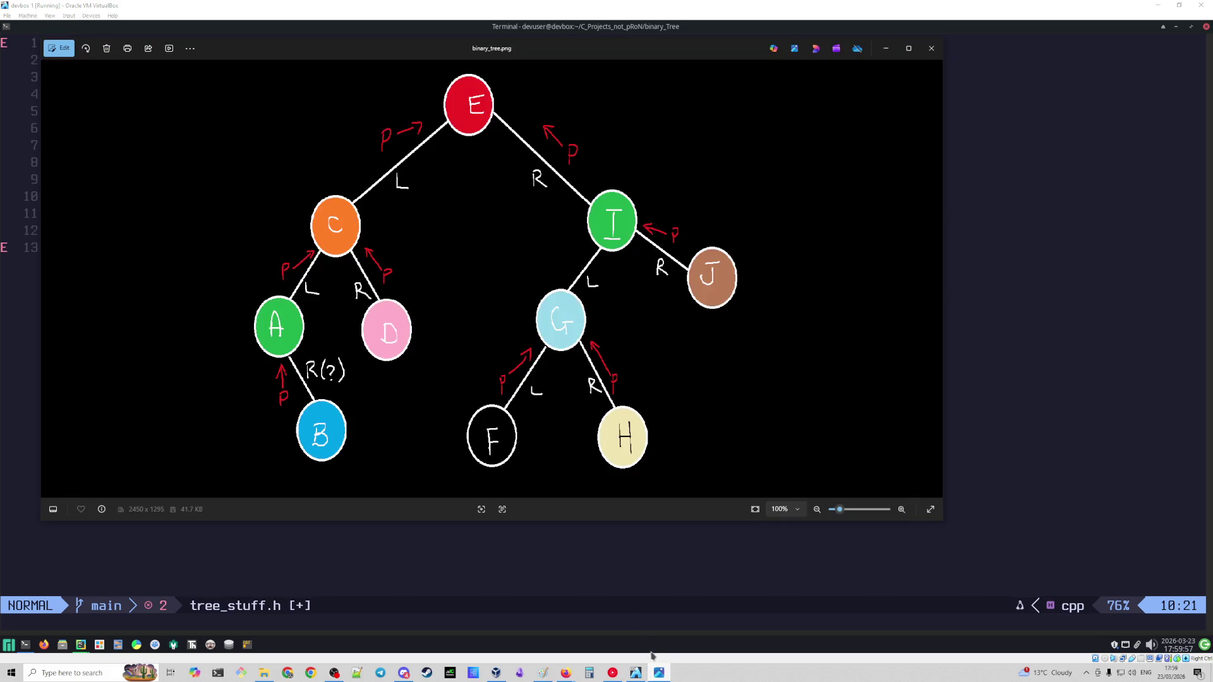